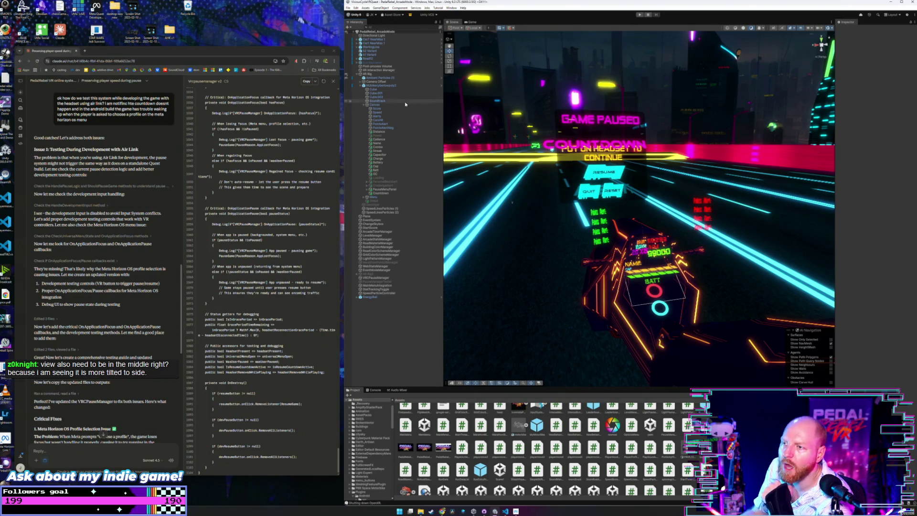
Widen Unity, select VRCPauseManager, and angle the Scene view toward the pause menu
left_click_drag(343, 141, 308, 141)
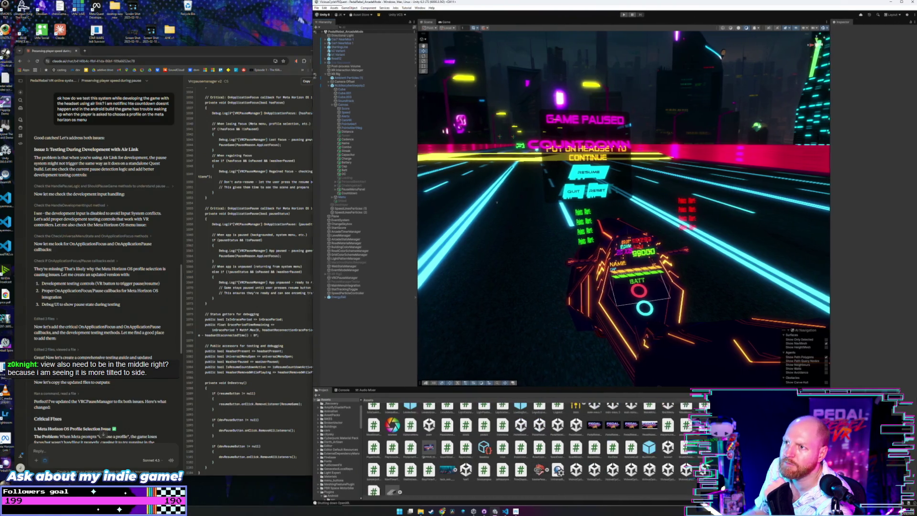
left_click(279, 56)
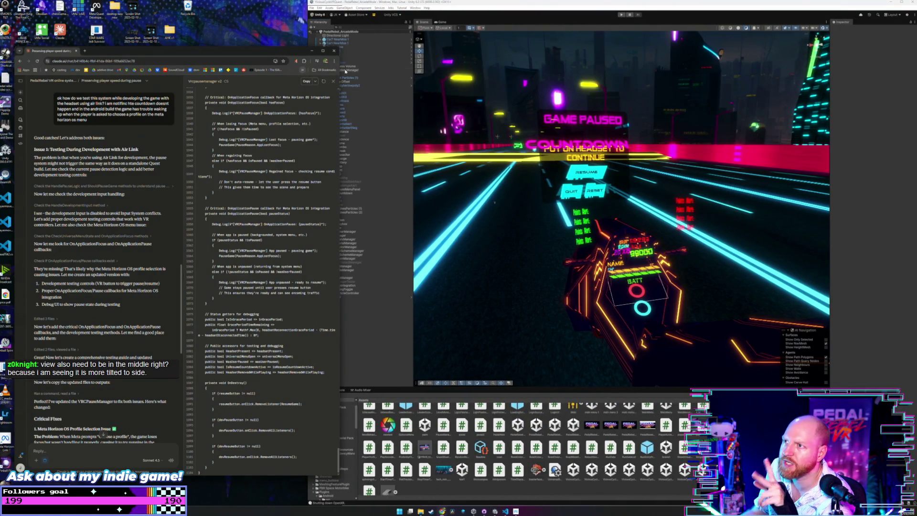
left_click(514, 52)
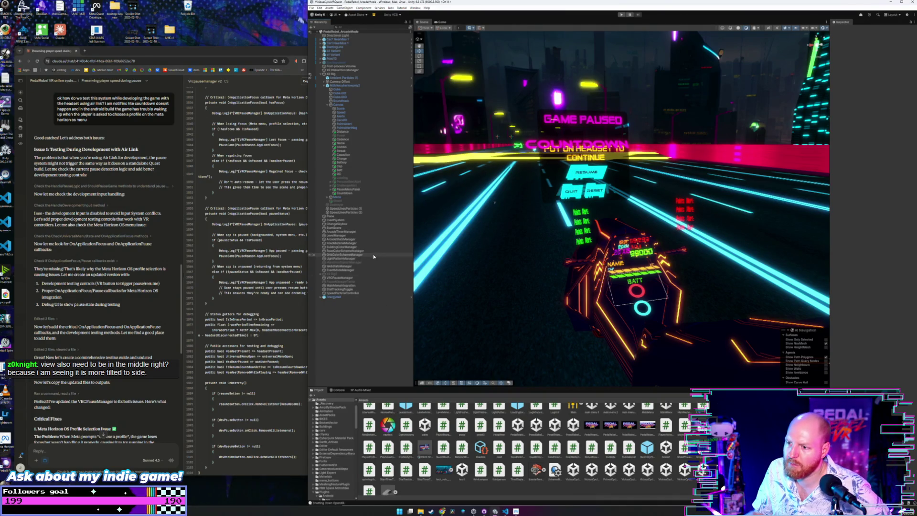
left_click(352, 278)
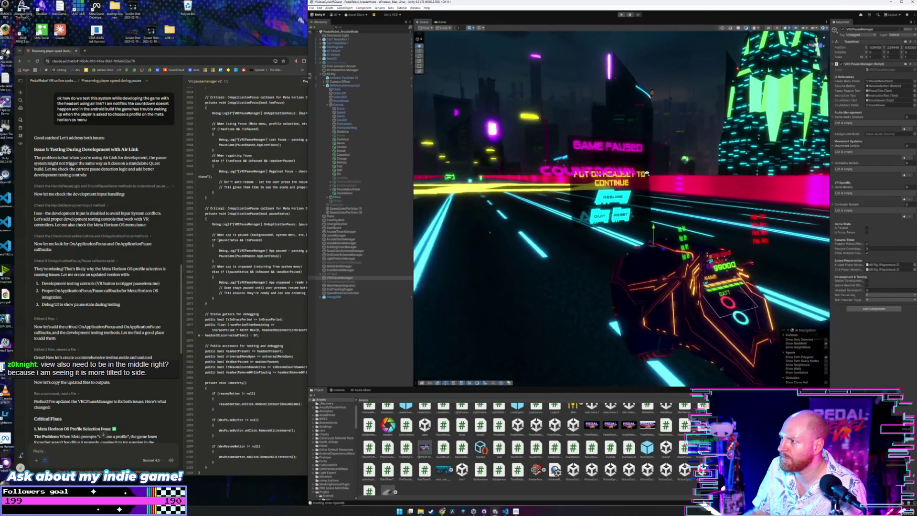
mouse_move(631, 182)
left_mouse_down()
mouse_move(660, 188)
mouse_move(621, 175)
left_mouse_up()
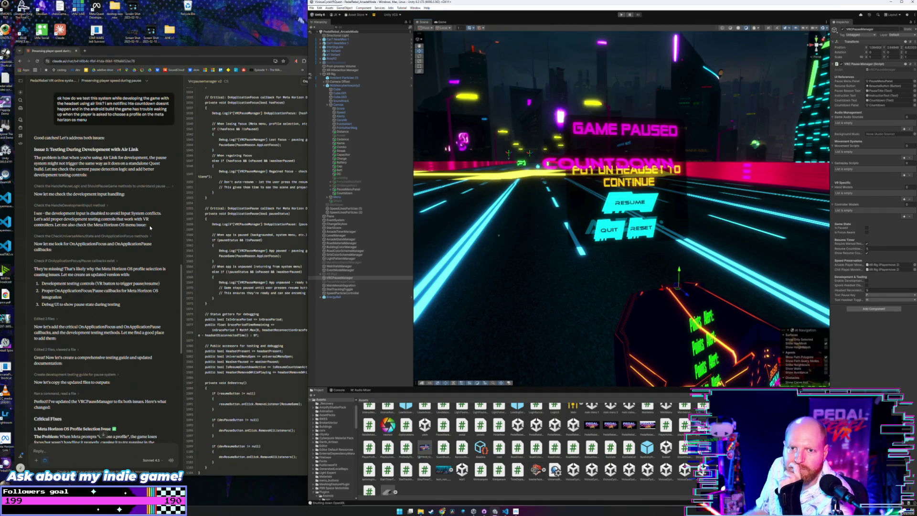
left_click(172, 216)
Read the reply's Critical Fixes section, including the 'They're missing!' paragraph
scroll(173, 218, "down", 1)
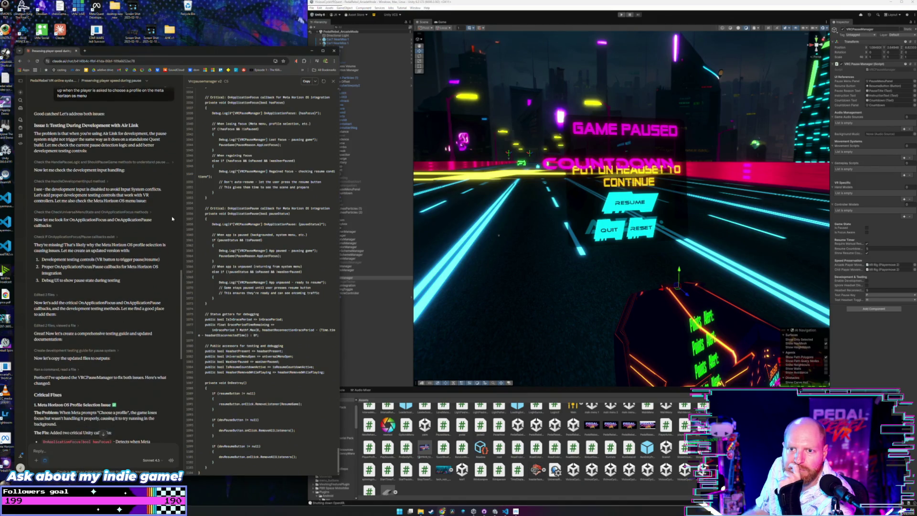
scroll(171, 219, "down", 1)
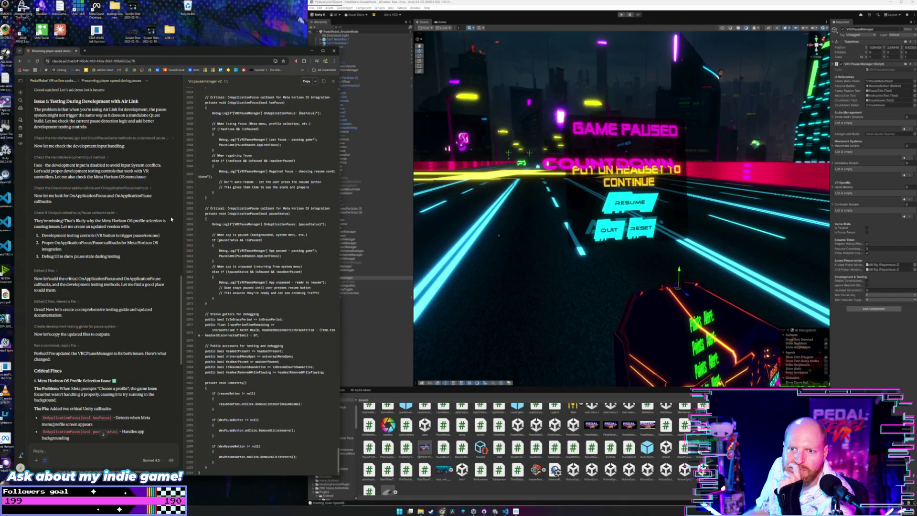
scroll(171, 219, "up", 2)
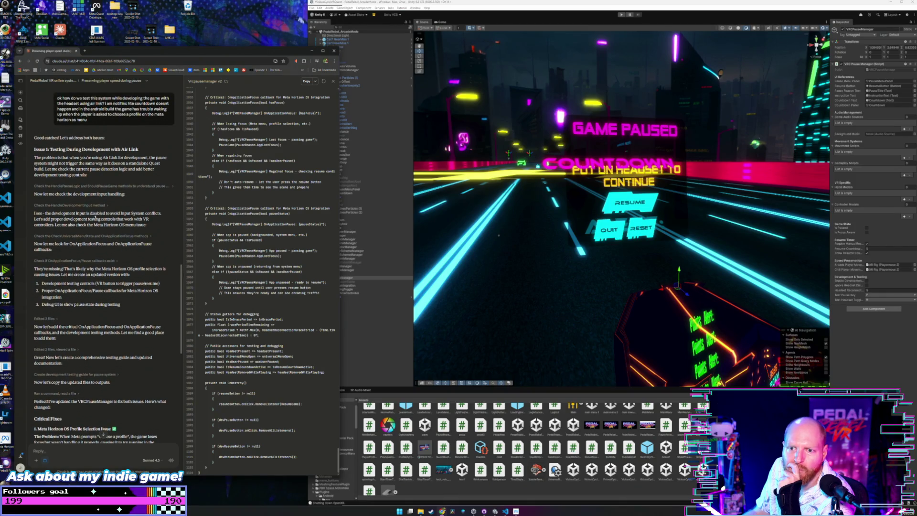
scroll(158, 217, "down", 2)
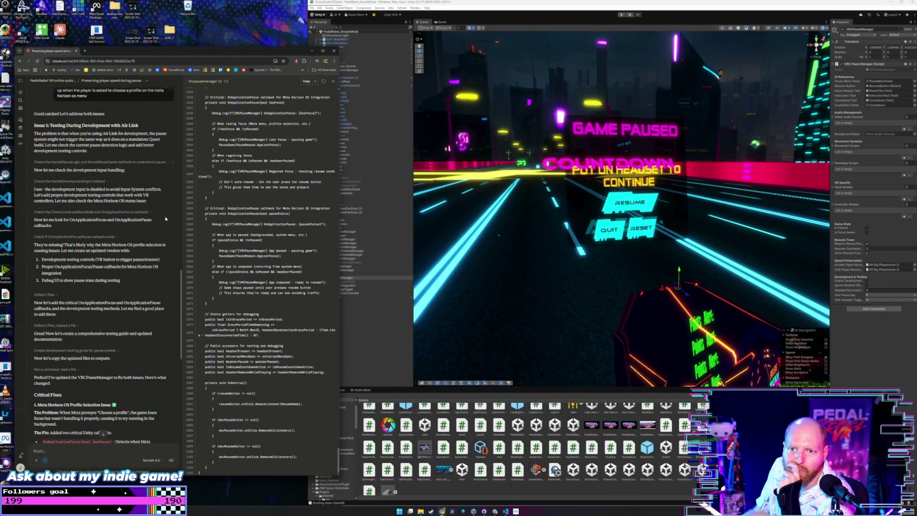
scroll(164, 215, "down", 1)
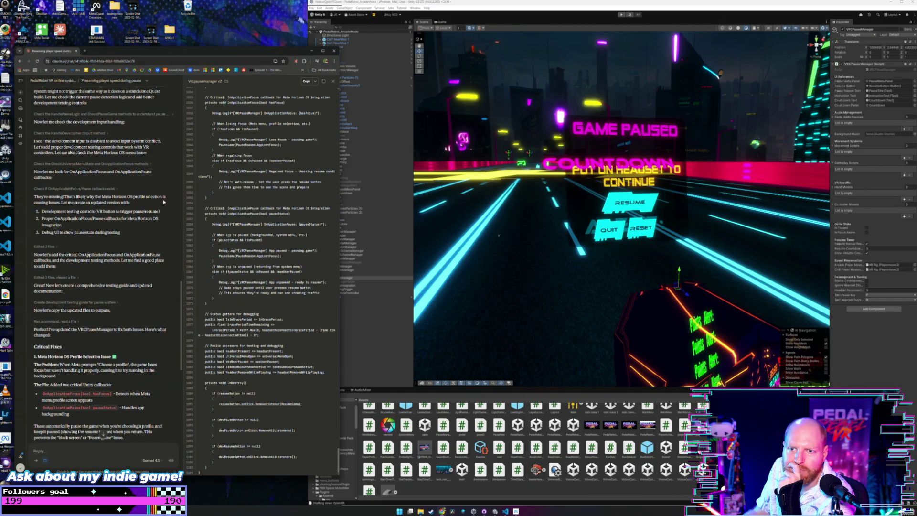
scroll(167, 193, "down", 2)
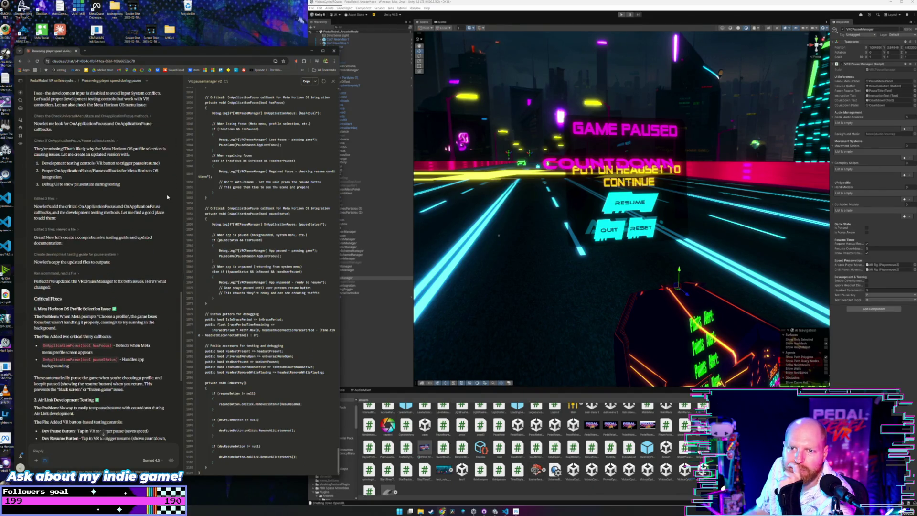
left_click_drag(125, 149, 166, 157)
left_click(168, 162)
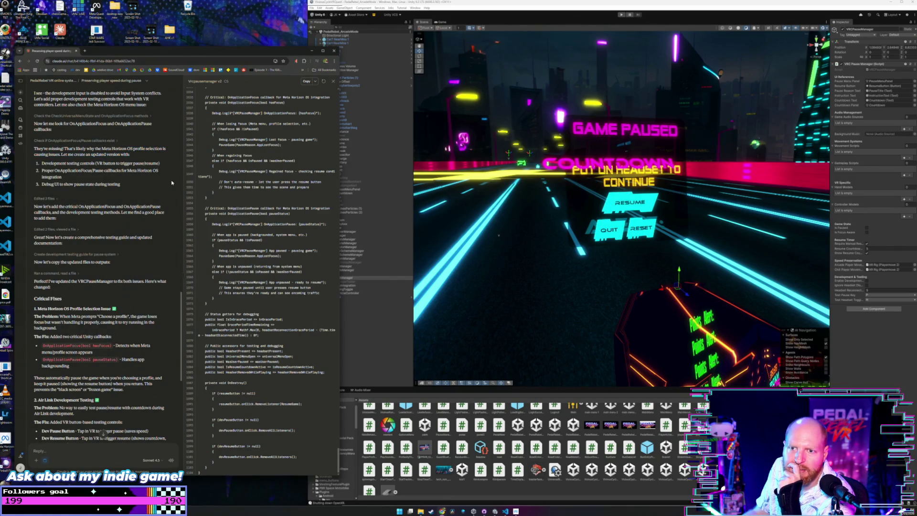
Continue through the Meta profile pause fix, Air Link dev buttons and Quick Setup testing steps
scroll(172, 183, "down", 1)
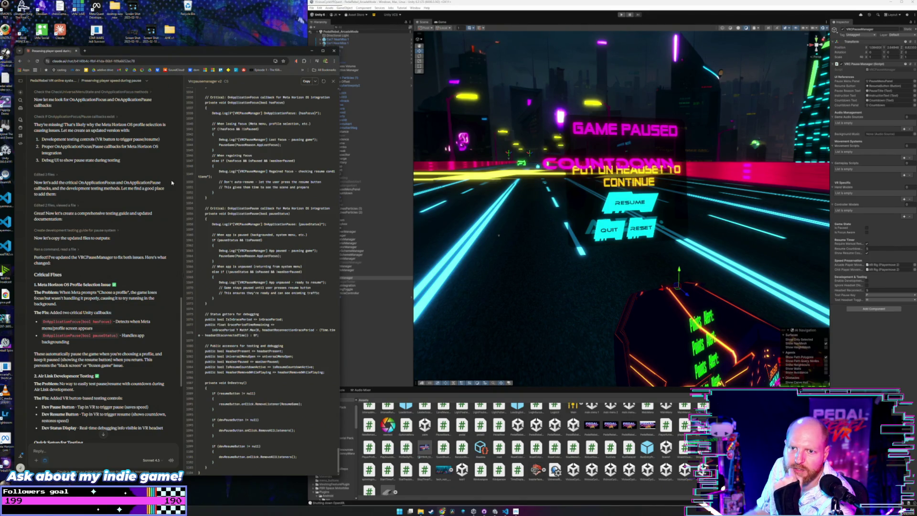
scroll(172, 183, "down", 1)
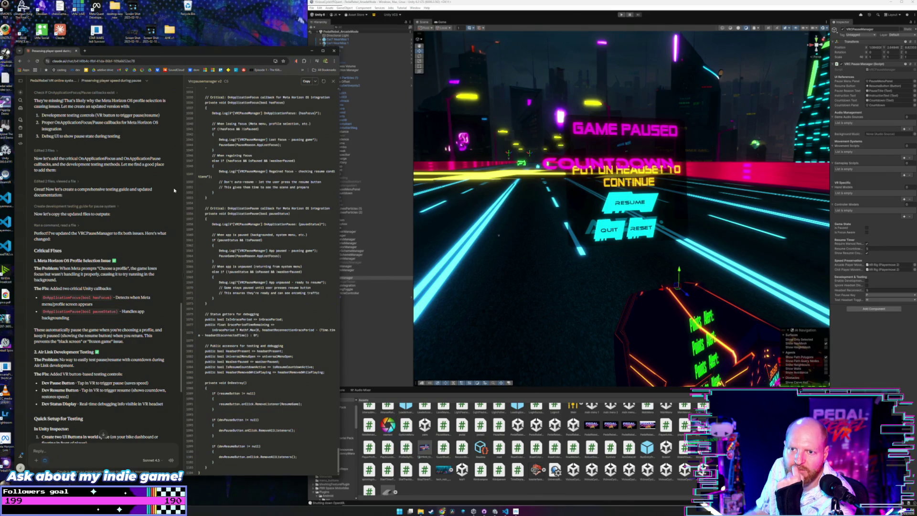
scroll(174, 190, "down", 2)
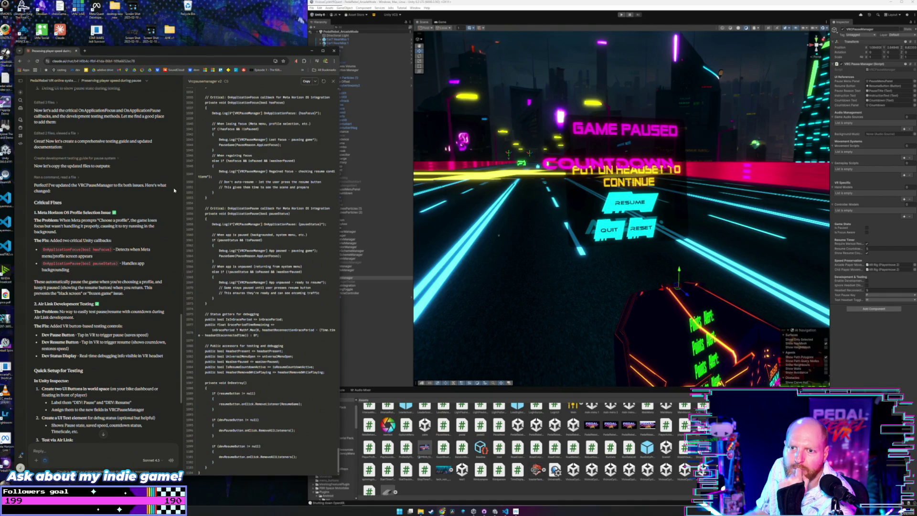
scroll(174, 190, "down", 1)
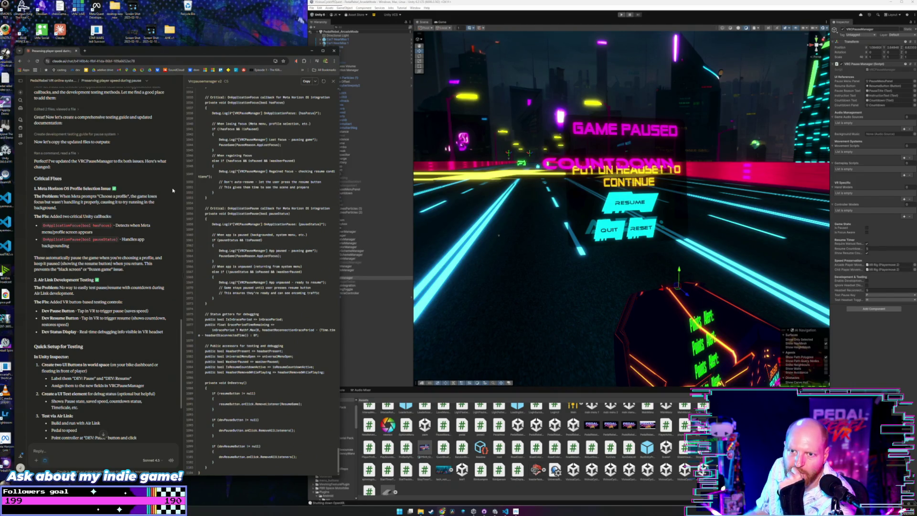
scroll(173, 191, "down", 1)
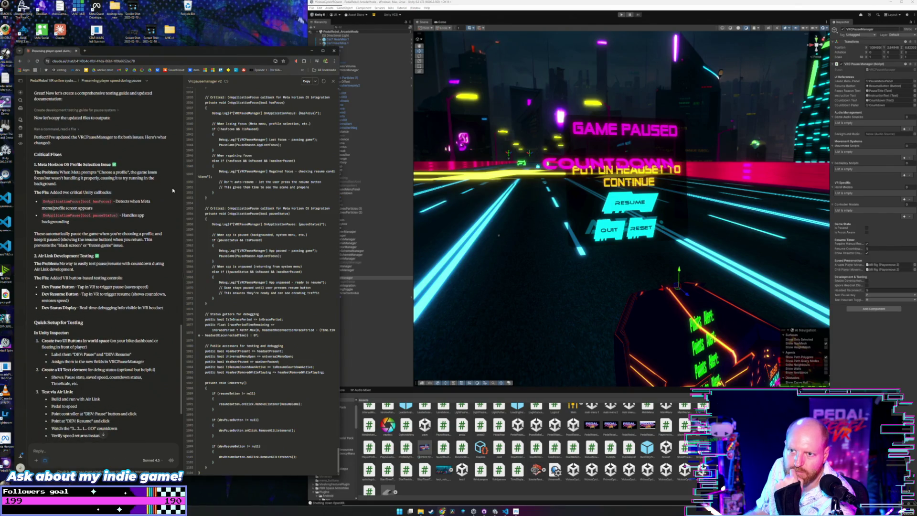
scroll(173, 190, "down", 1)
scroll(173, 190, "down", 1)
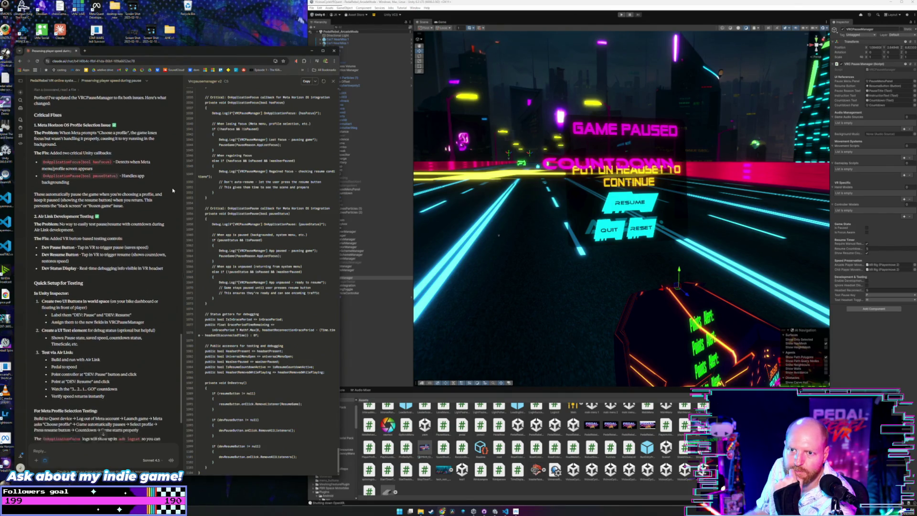
scroll(173, 190, "up", 1)
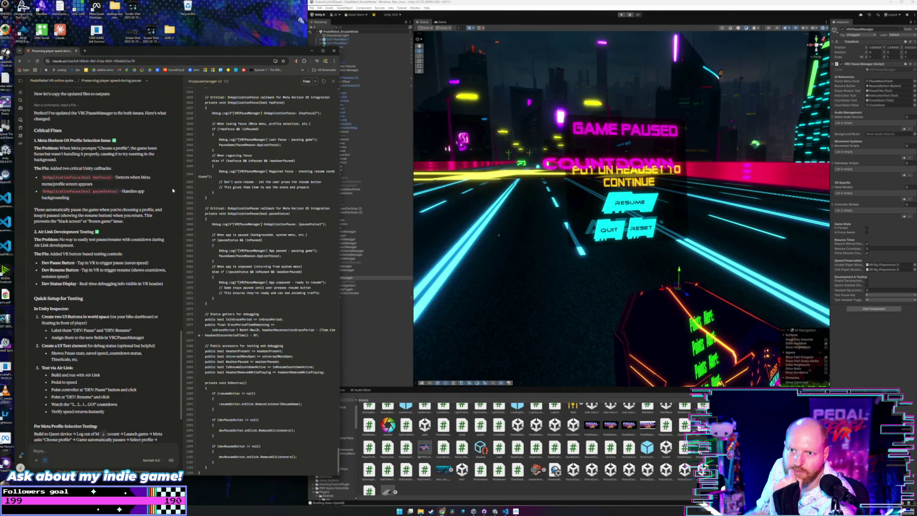
scroll(172, 190, "down", 1)
scroll(173, 191, "down", 2)
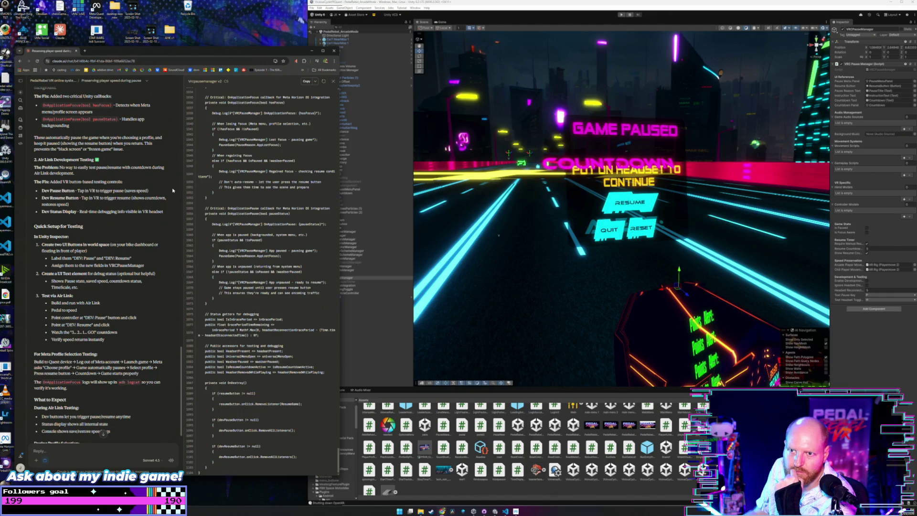
scroll(173, 191, "down", 1)
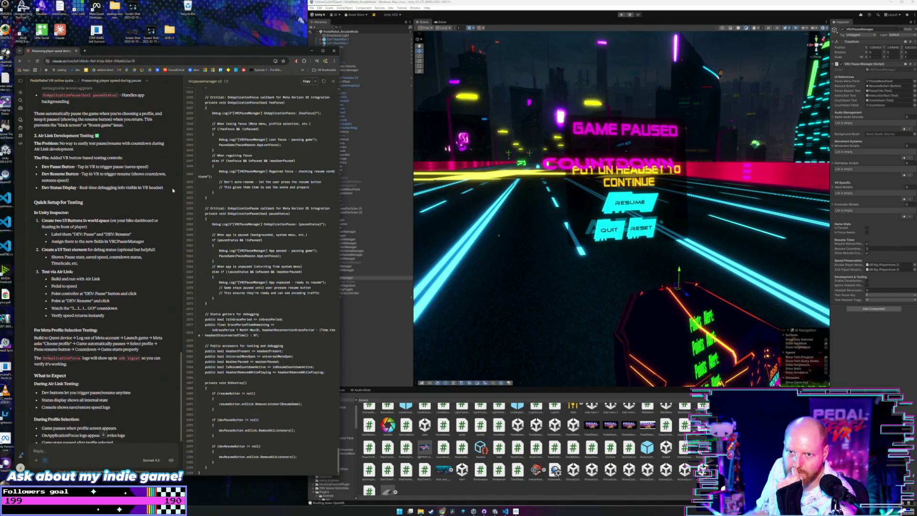
scroll(172, 190, "down", 1)
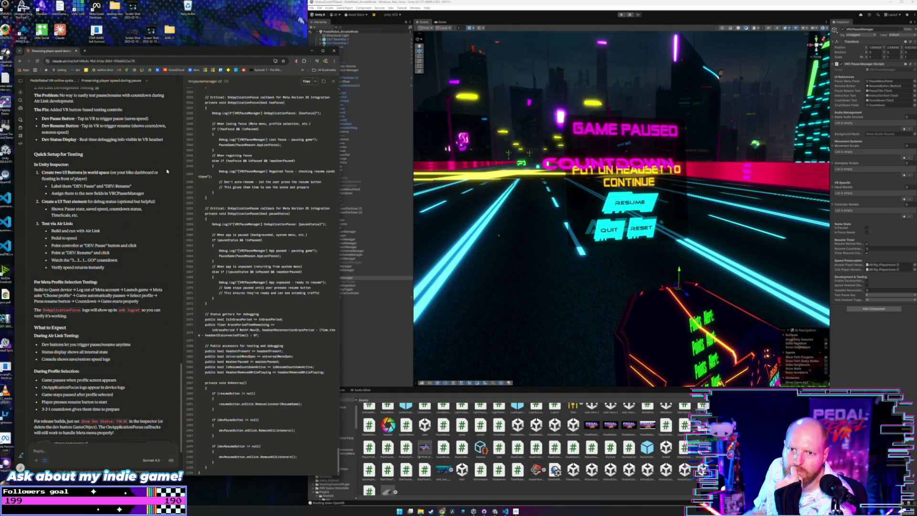
scroll(165, 171, "down", 1)
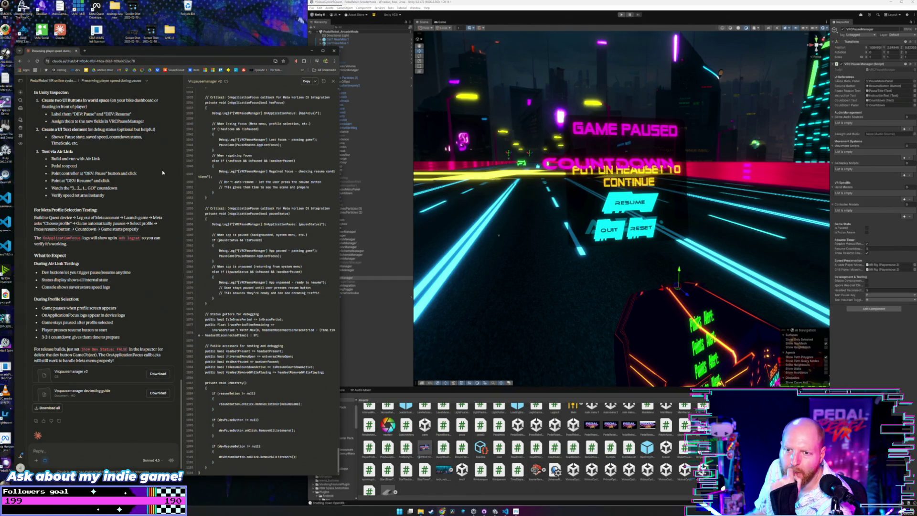
scroll(162, 173, "down", 1)
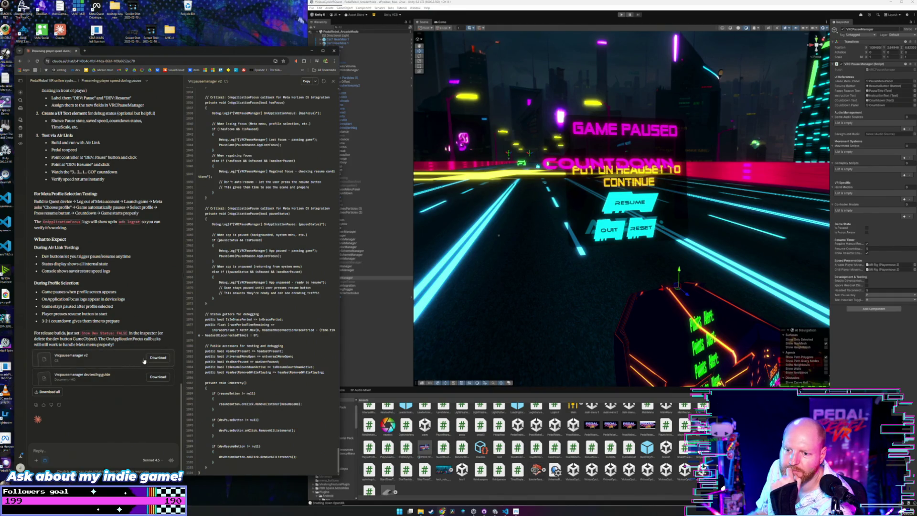
Scroll to the top of the code artifact and copy the full VRCPauseManager v2 code
scroll(228, 301, "up", 10)
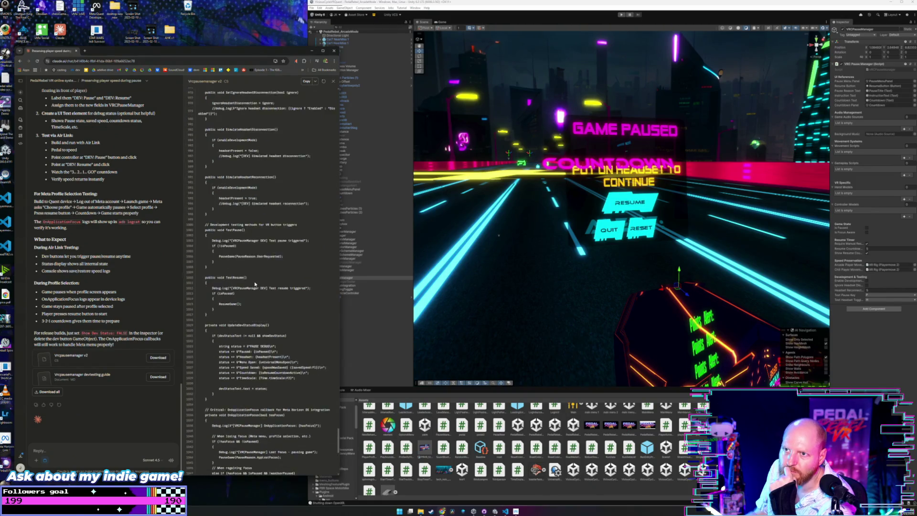
scroll(255, 284, "up", 19)
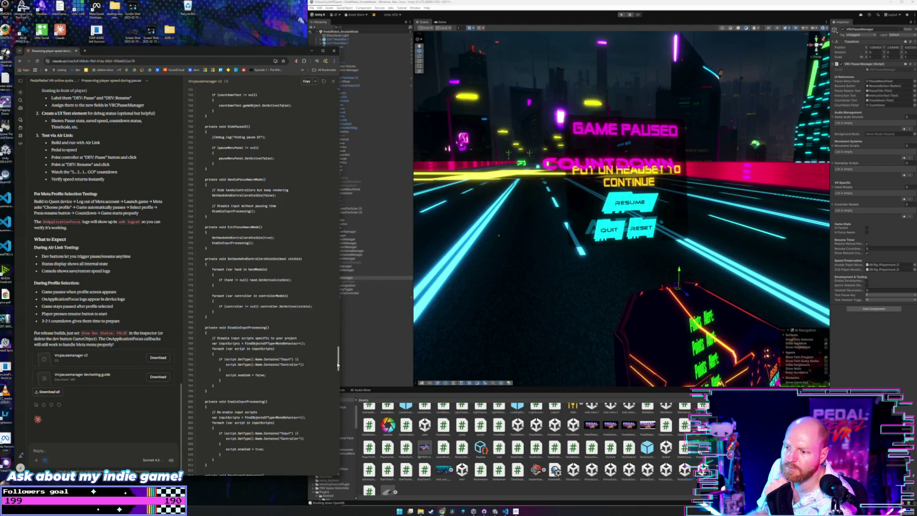
left_click_drag(338, 366, 330, 112)
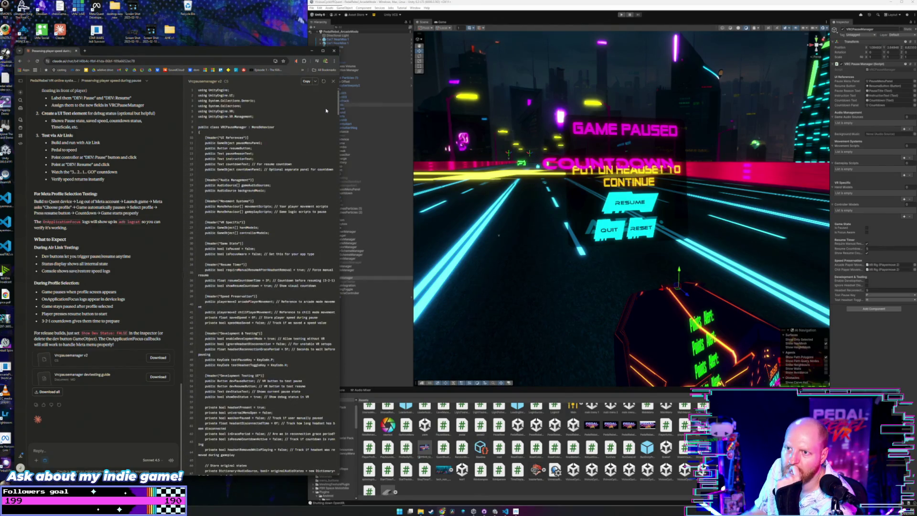
left_click(306, 81)
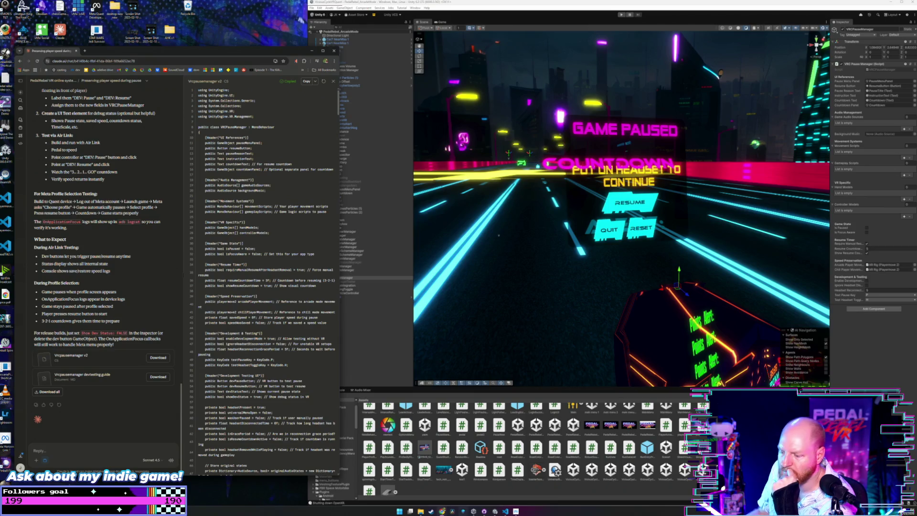
left_click(506, 511)
Overwrite all of VRCPauseManager.cs with the copied v2 code, save, and return to Unity
left_click(731, 311)
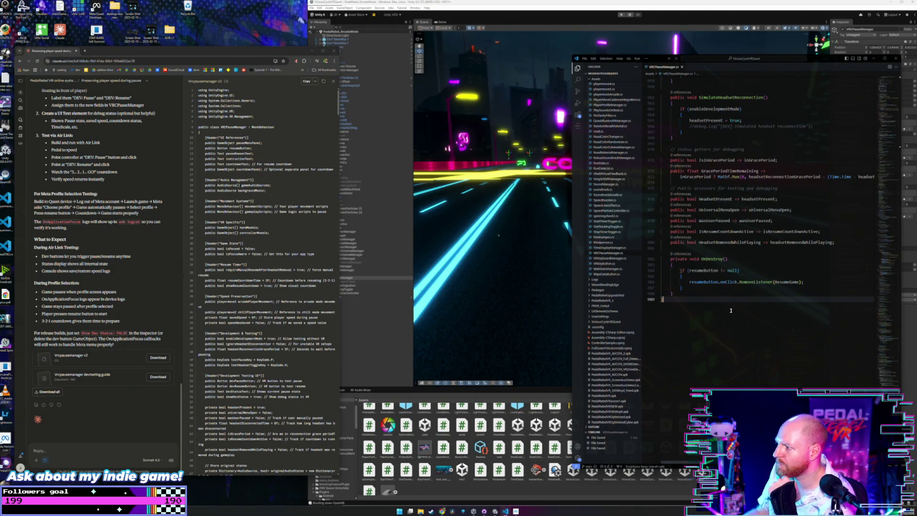
key("ctrl+a")
key("ctrl+v")
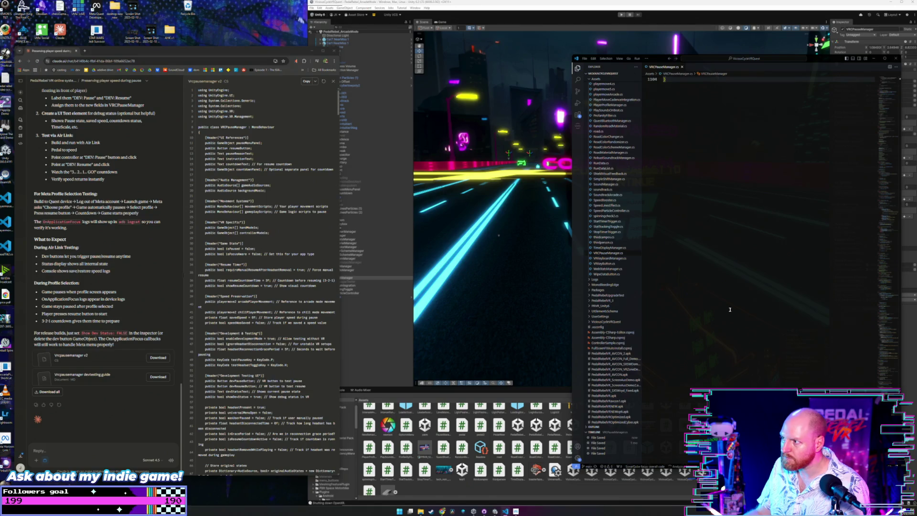
key("ctrl+s")
key("alt+Tab")
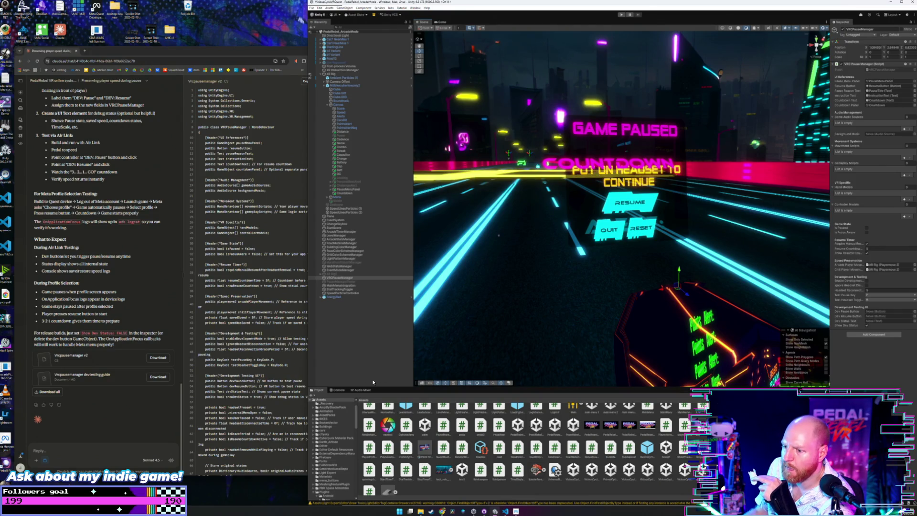
left_click(339, 390)
scroll(374, 444, "up", 10)
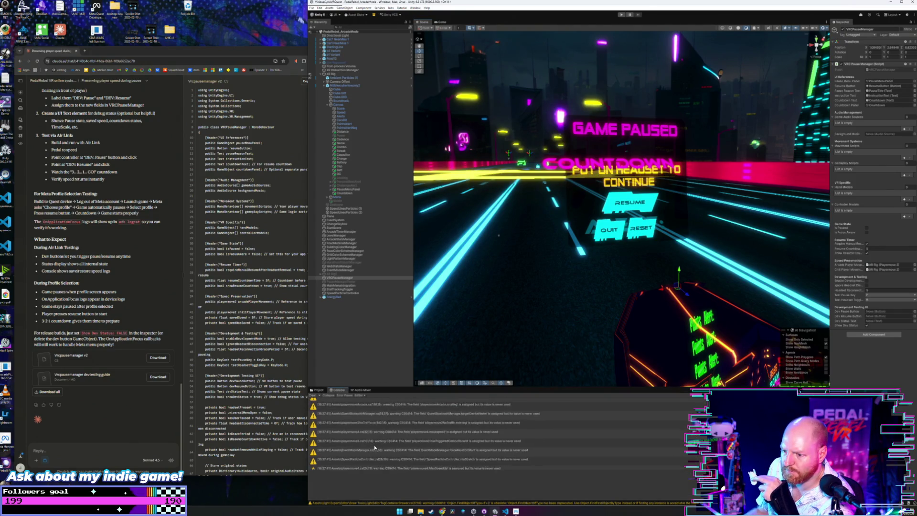
scroll(374, 447, "up", 10)
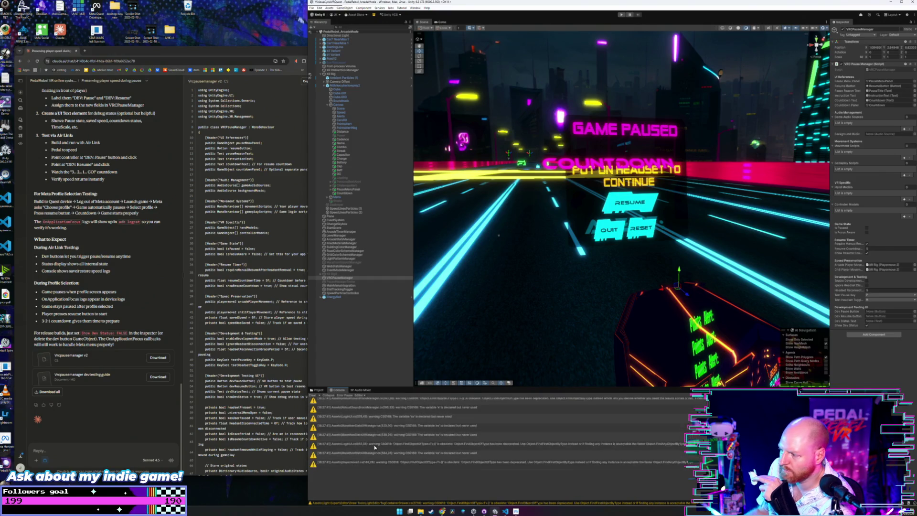
scroll(374, 448, "up", 10)
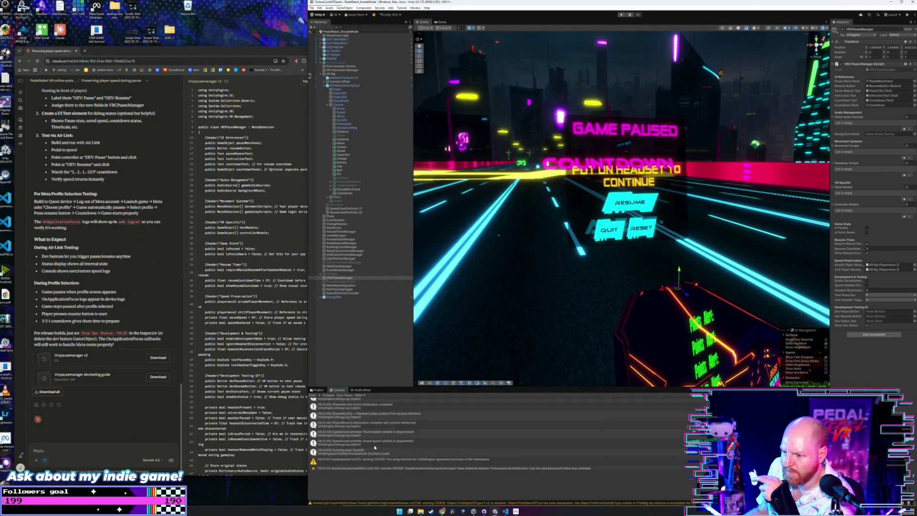
left_click(318, 390)
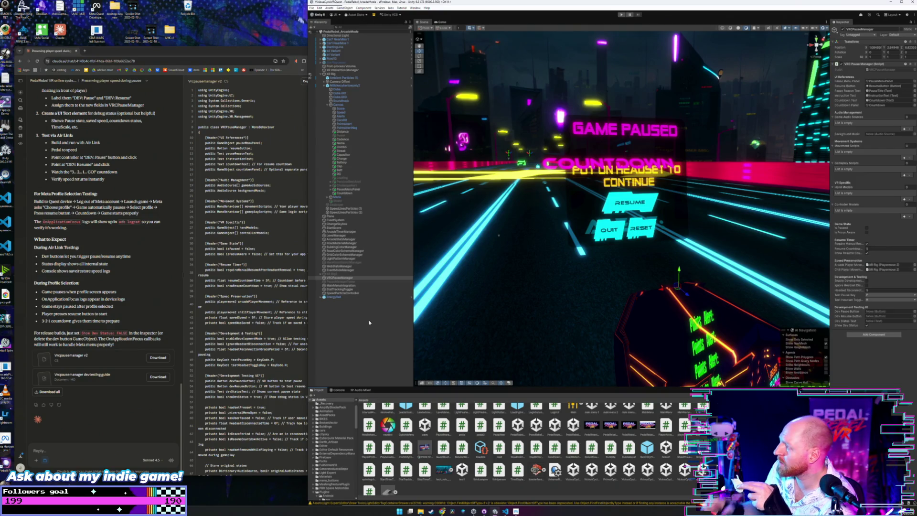
left_click(904, 158)
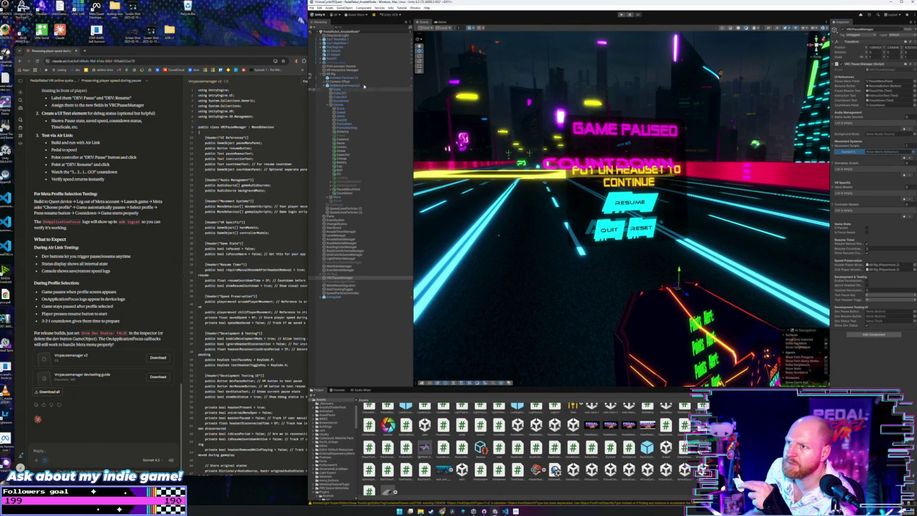
Assign the XR Rig to Movement Scripts Element 0 on VRCPauseManager
left_click(330, 75)
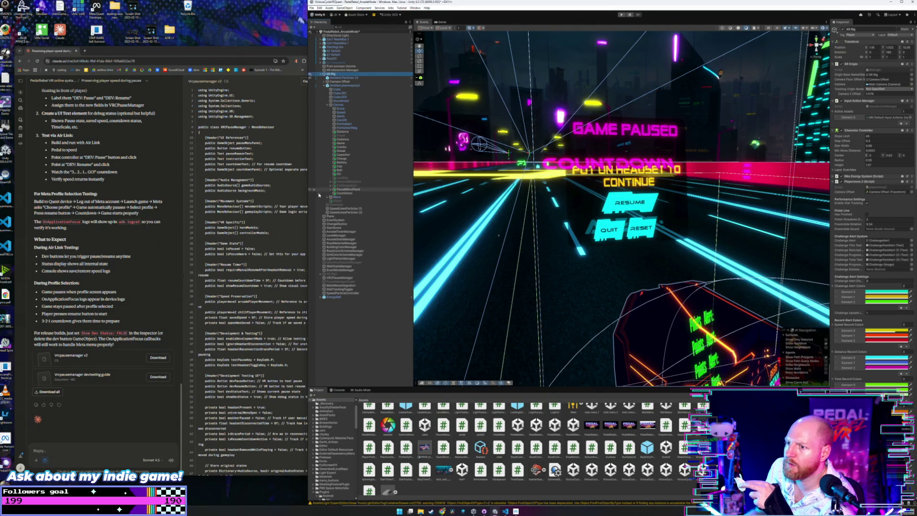
left_click(348, 278)
left_click(333, 75)
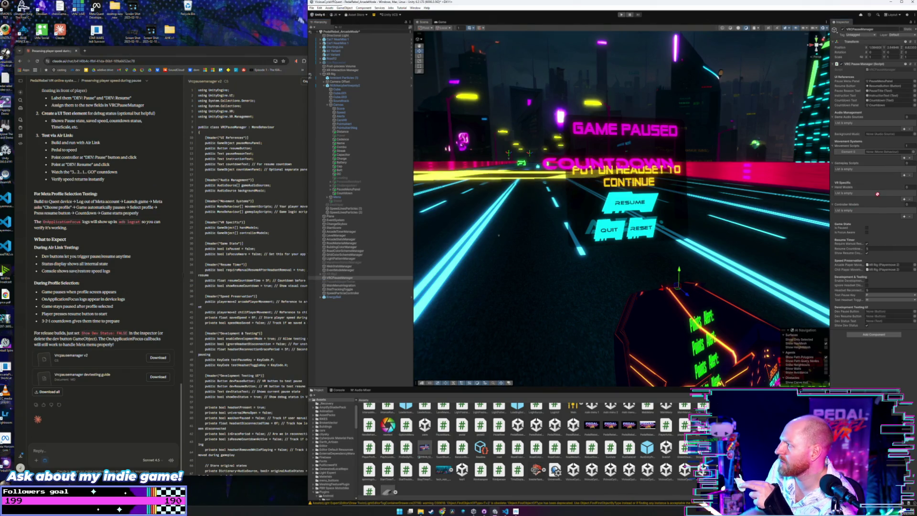
left_click_drag(877, 194, 895, 153)
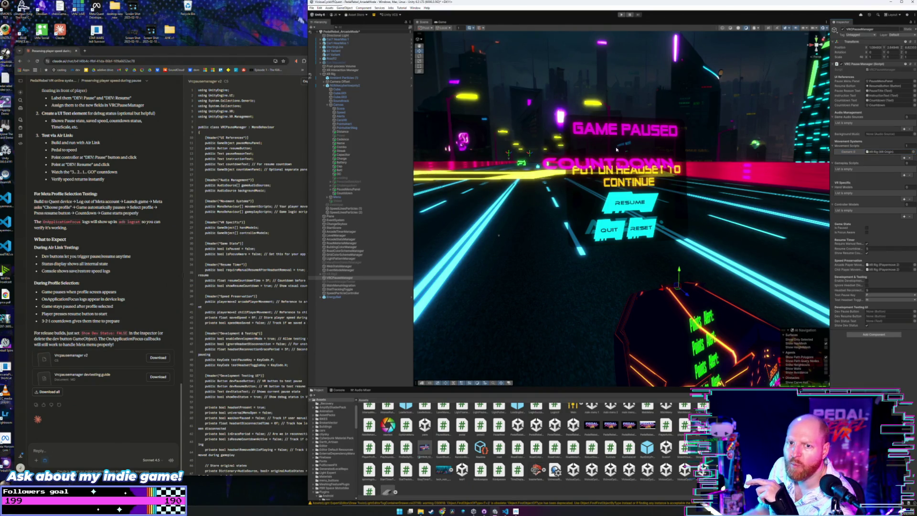
Fill Element 1 with another vehicle object and Element 2 with the car's camera object
key("ctrl+d")
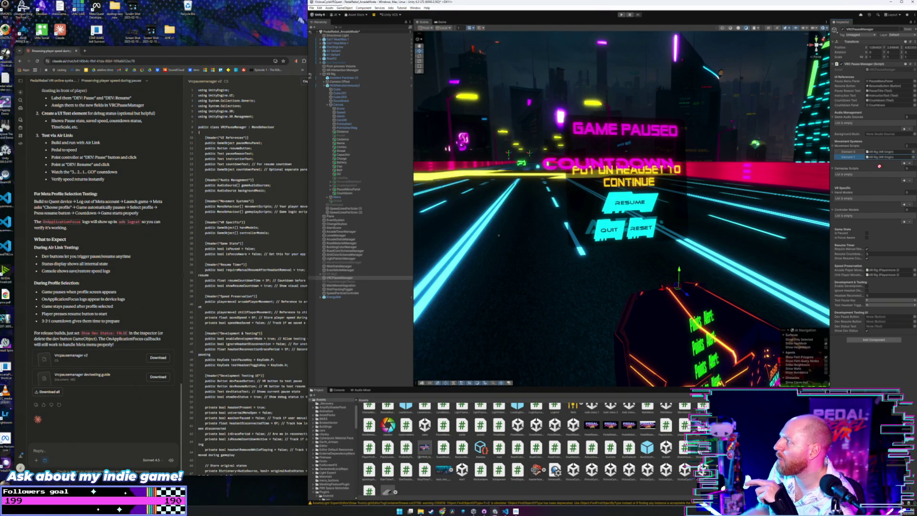
left_click_drag(883, 161, 883, 158)
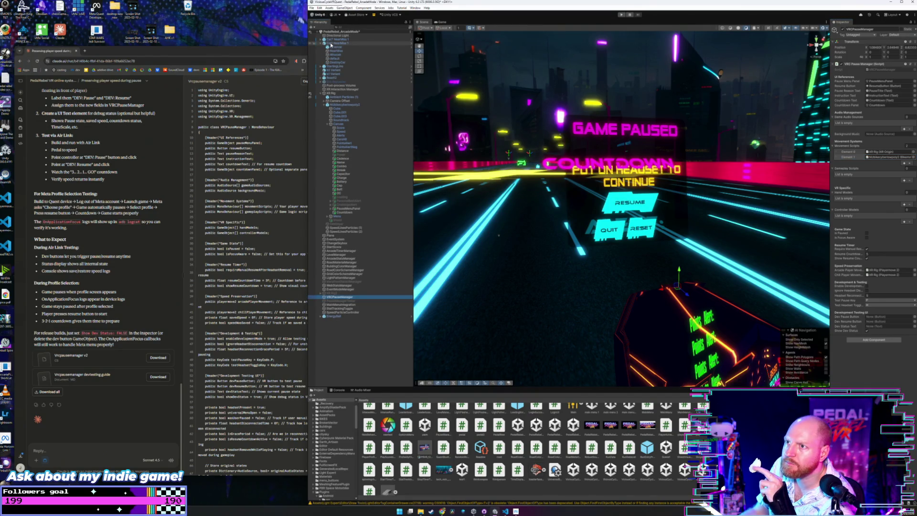
left_click(321, 43)
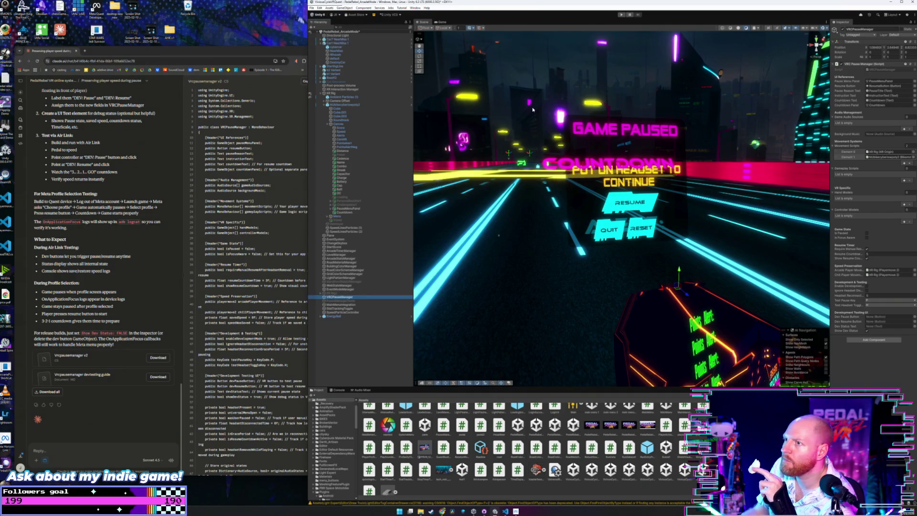
left_click(904, 162)
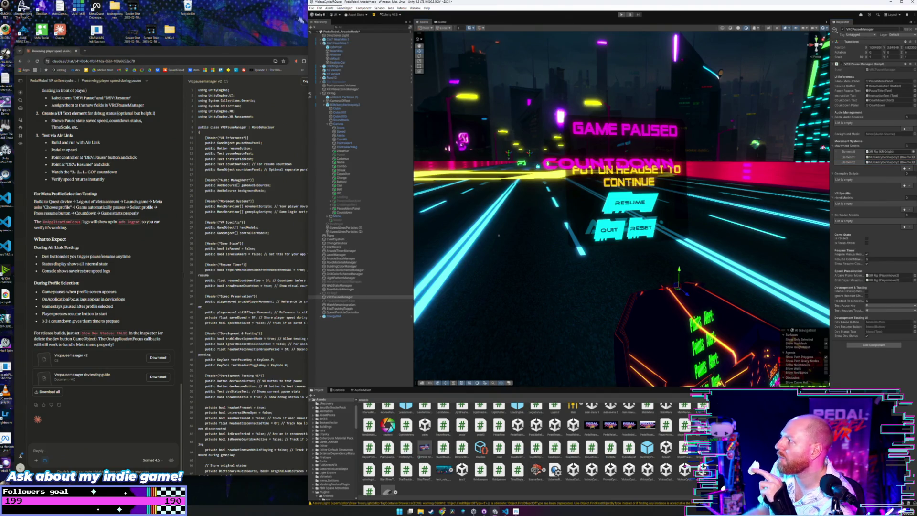
left_click_drag(824, 147, 888, 163)
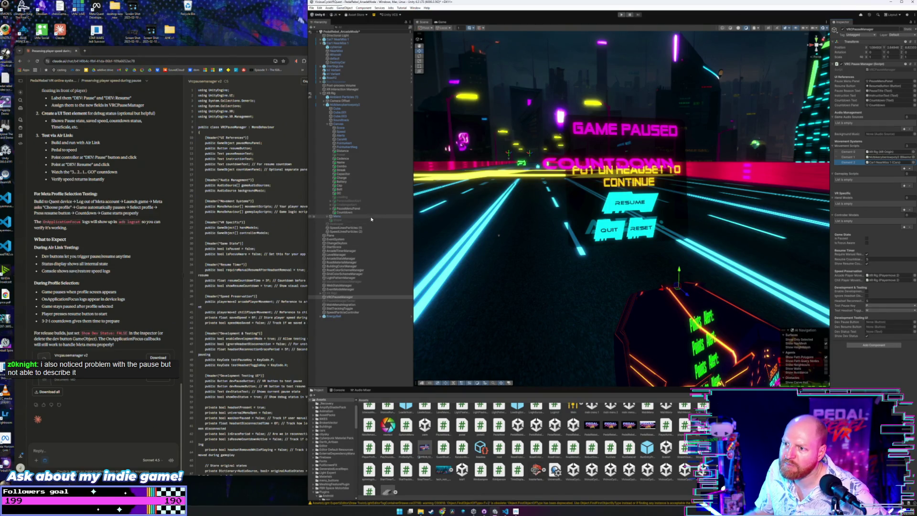
left_click(327, 124)
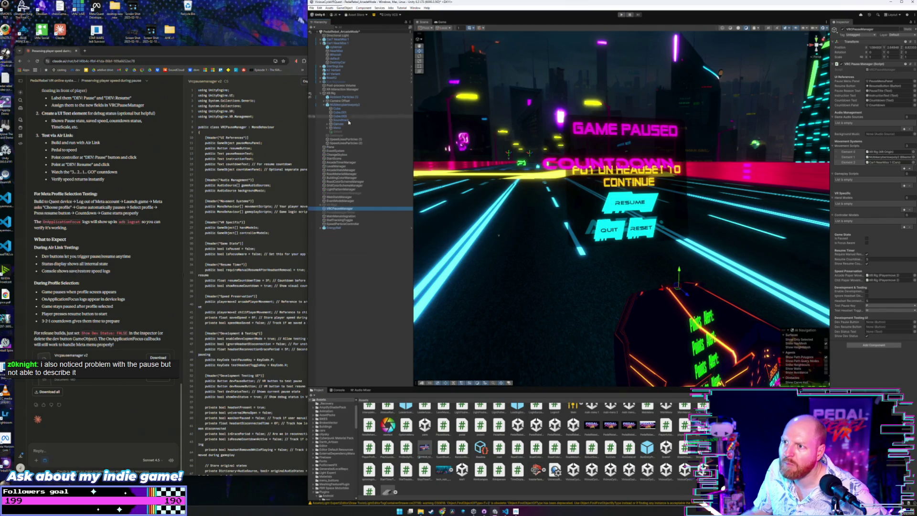
left_click(359, 163)
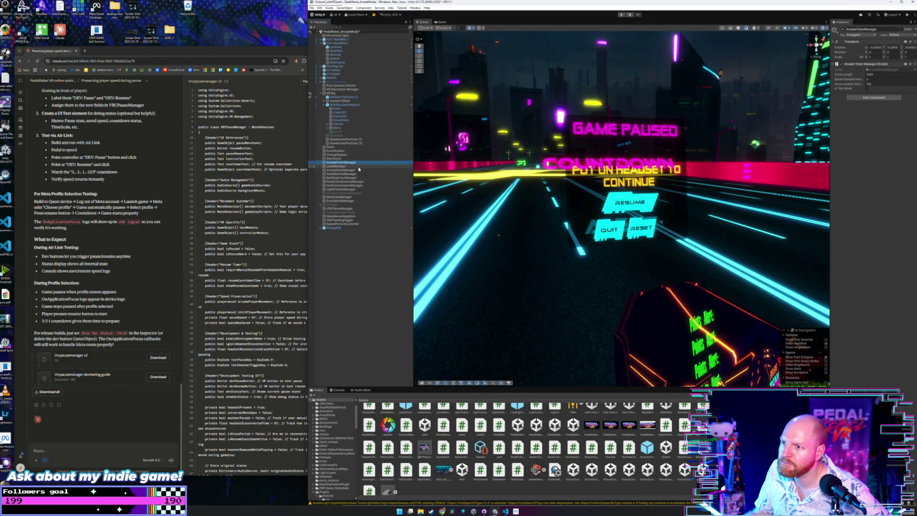
left_click(358, 170)
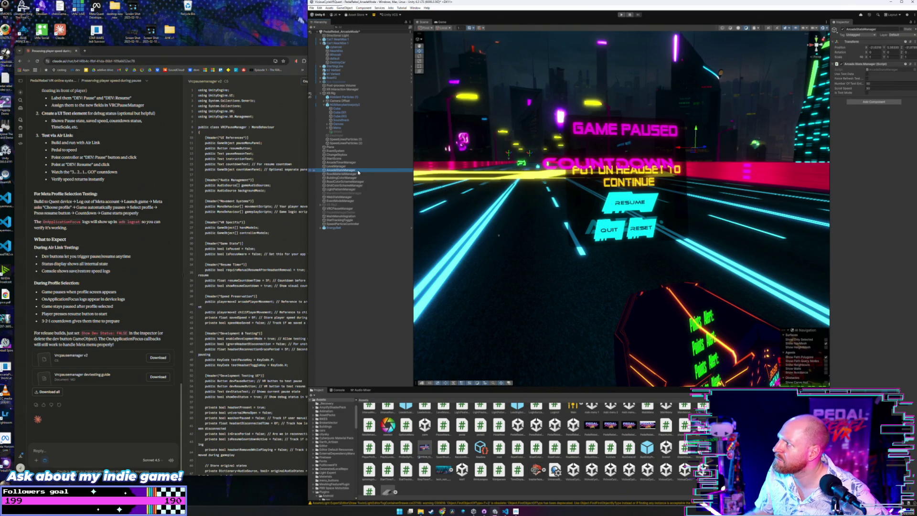
left_click(356, 197)
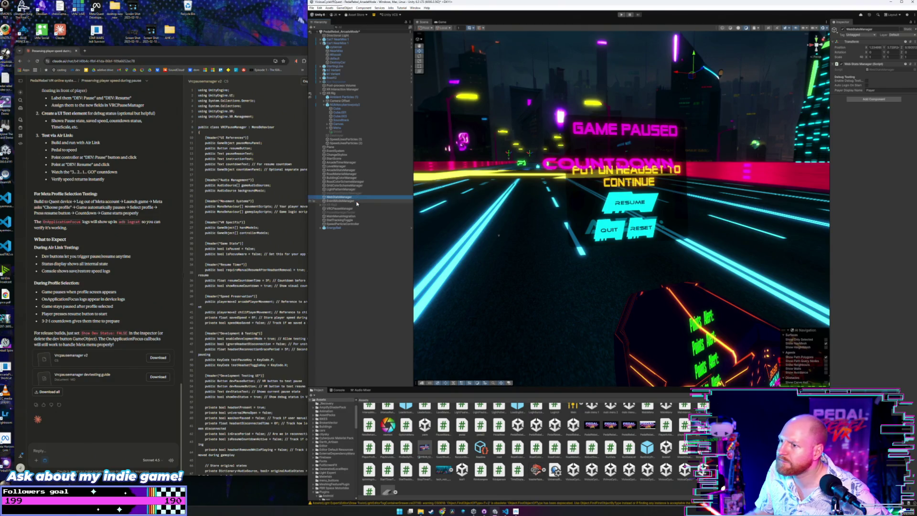
left_click(357, 203)
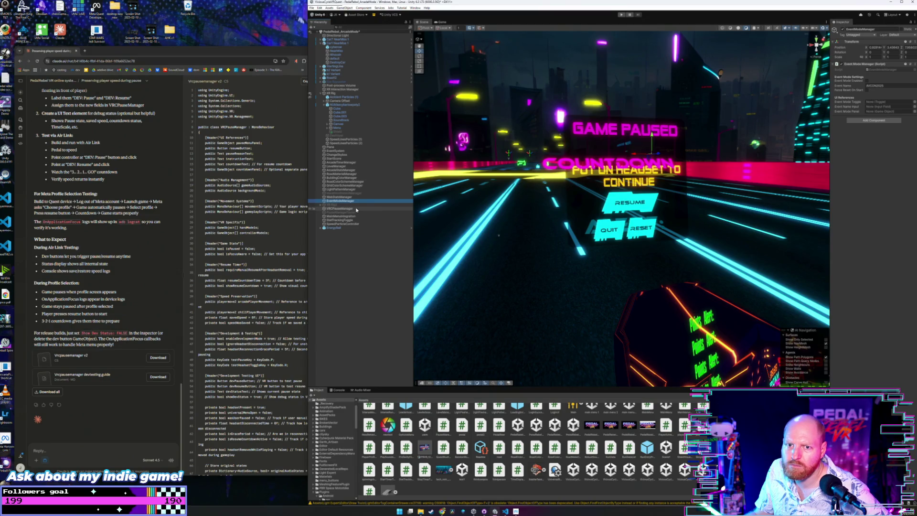
left_click(356, 209)
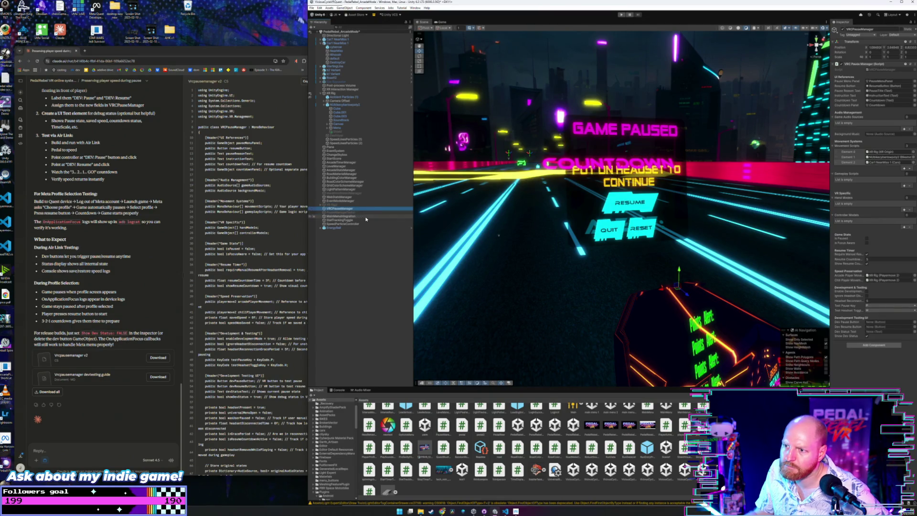
left_click(364, 220)
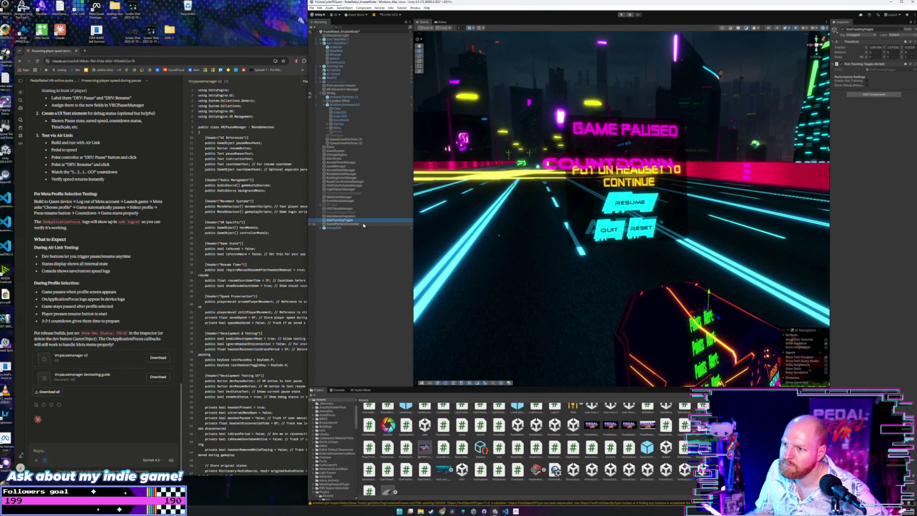
left_click(362, 217)
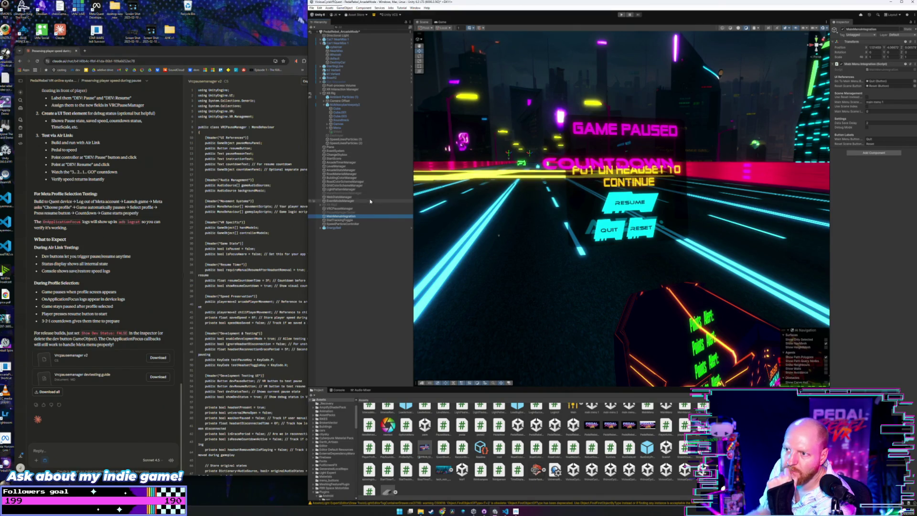
left_click(356, 209)
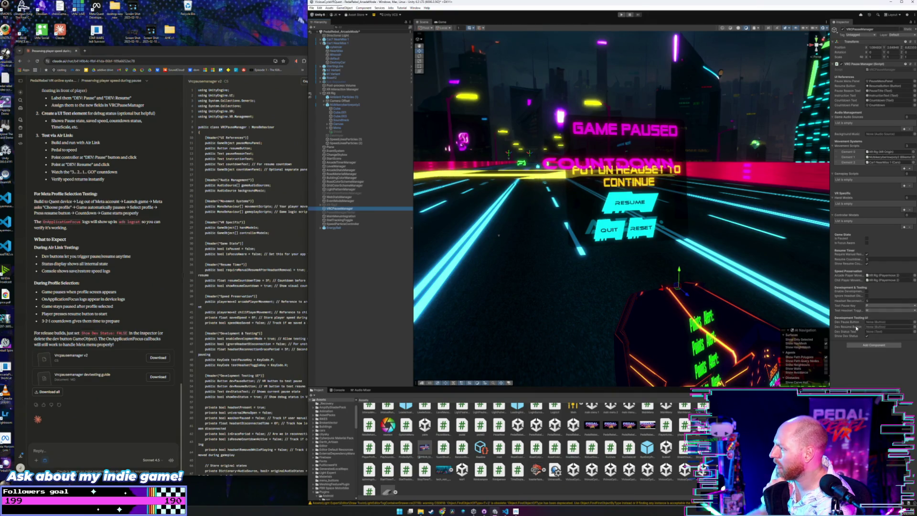
left_click(880, 324)
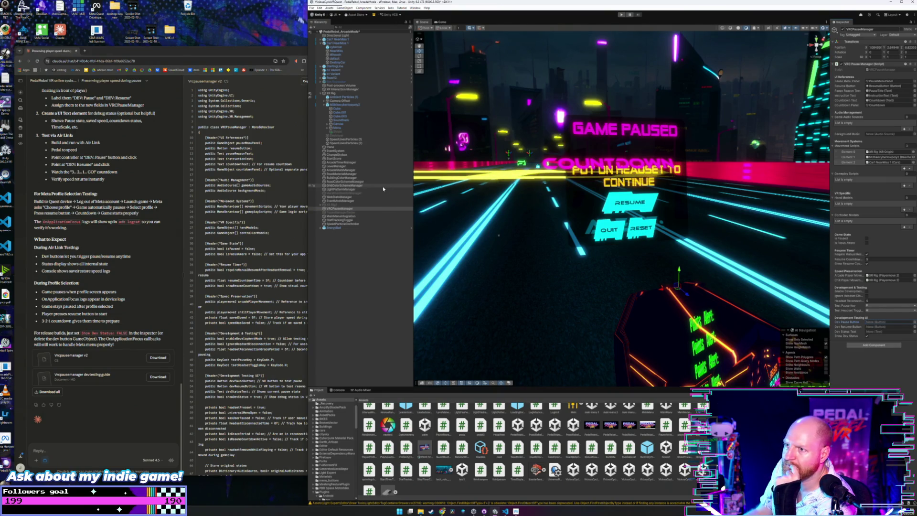
left_click(327, 127)
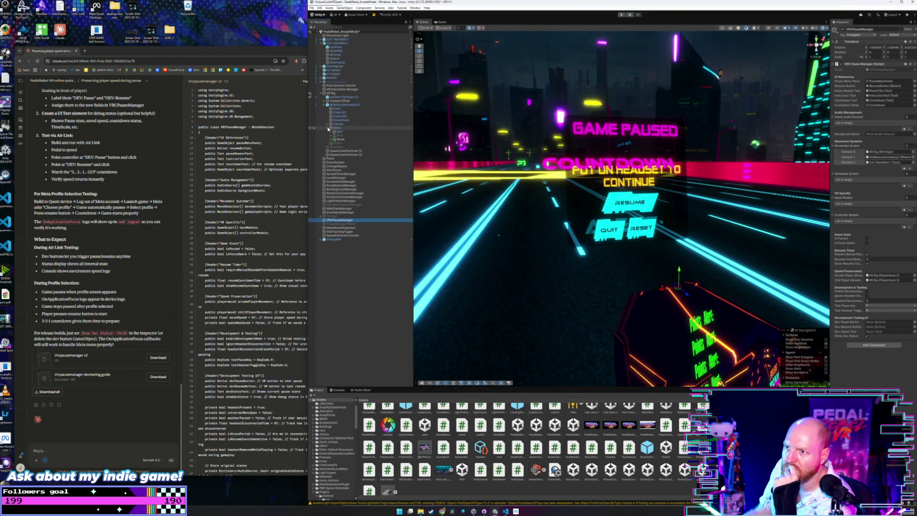
Create a DevResume button inside PauseMenuPanel by copying the PauseQuit button
left_click(327, 124)
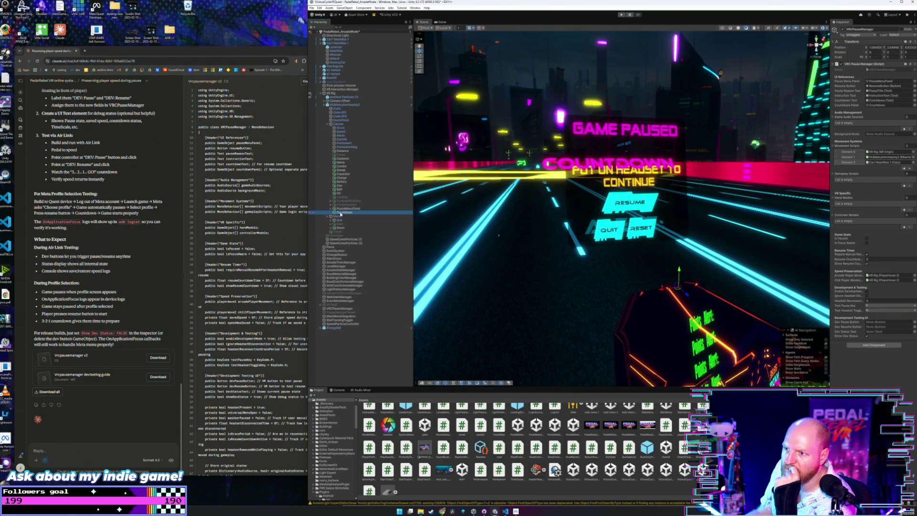
left_click(342, 212)
left_click(343, 208)
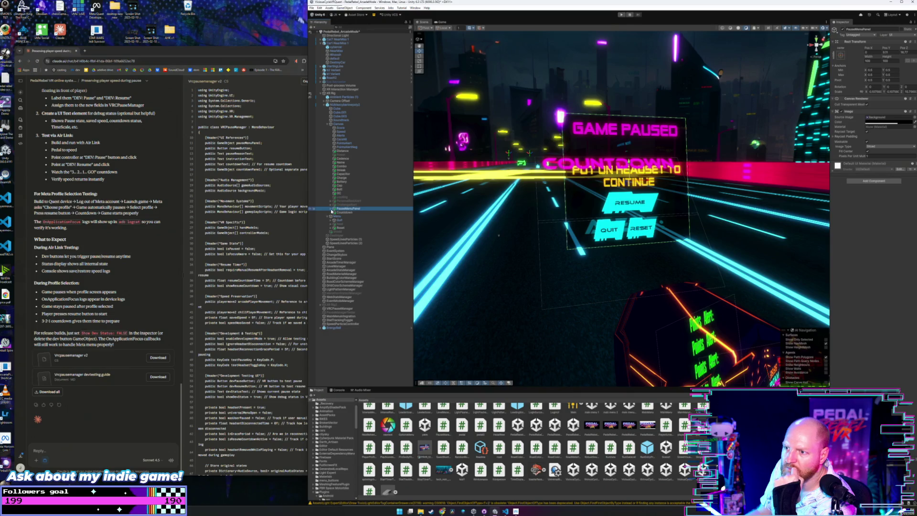
left_click(333, 209)
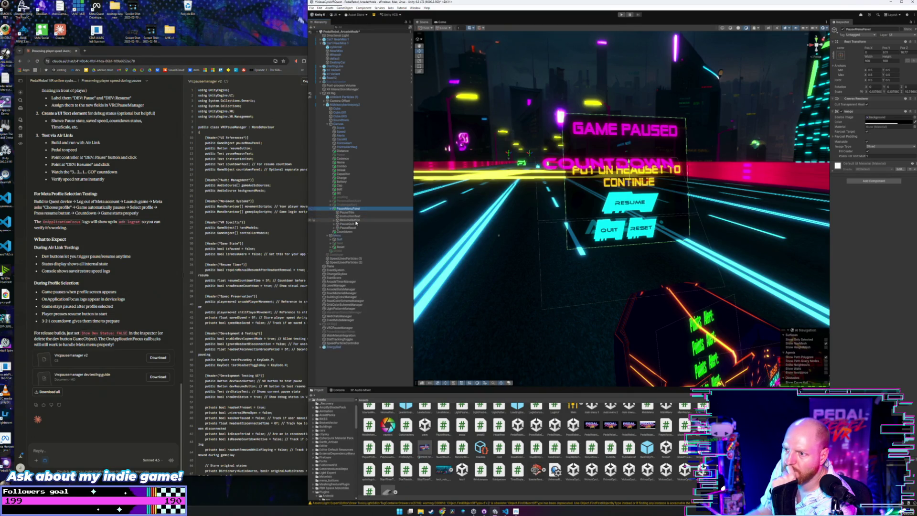
left_click(352, 224)
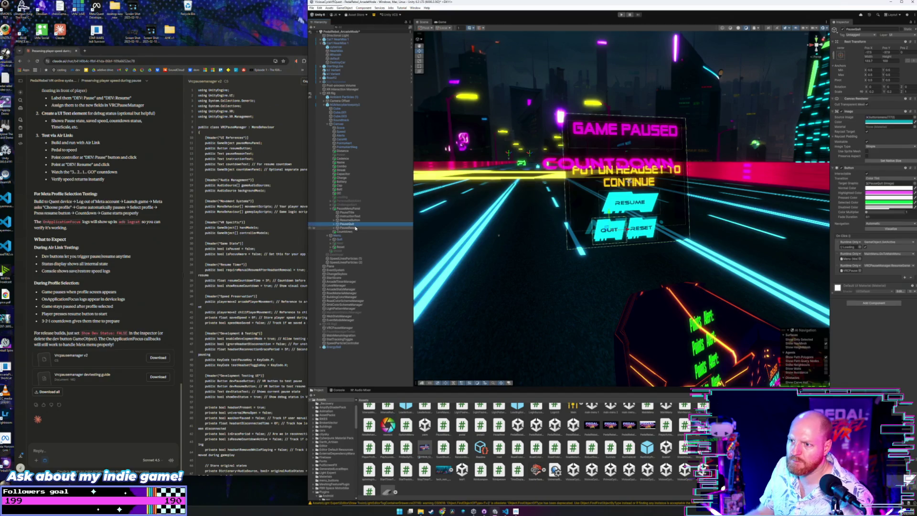
key("ctrl+v")
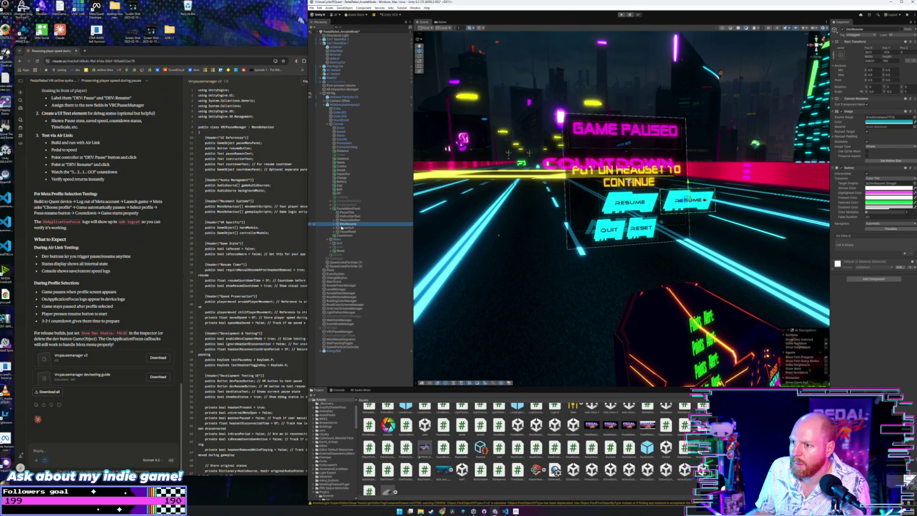
Change the DevResume button's label text to 'DEV RESUME'
left_click(334, 225)
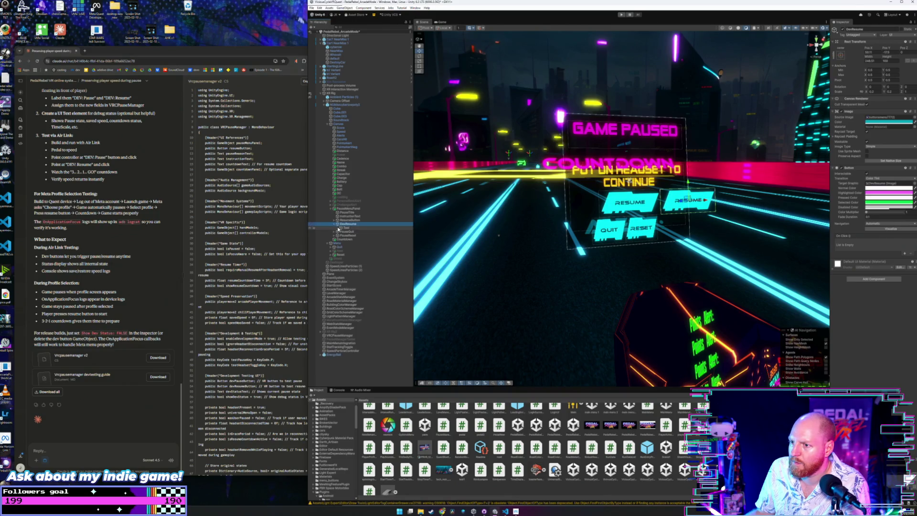
left_click(345, 228)
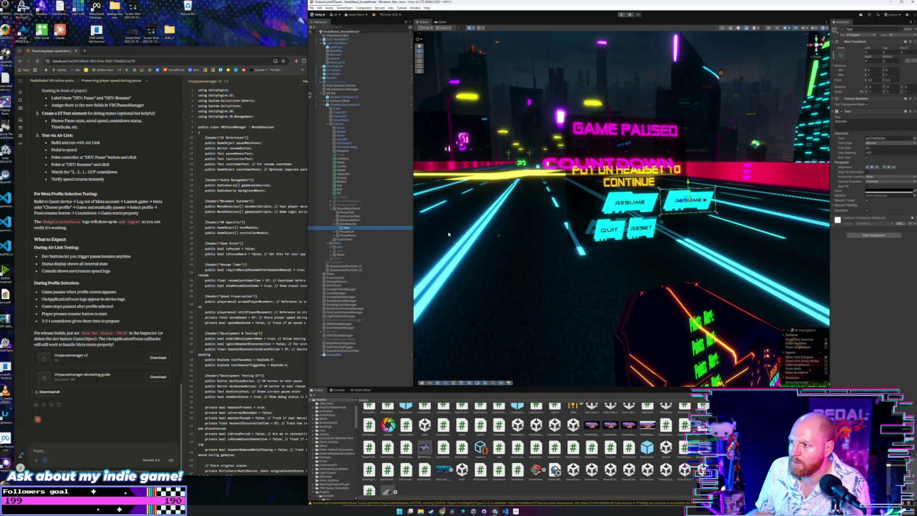
left_click(859, 126)
key("Home")
type("DEV")
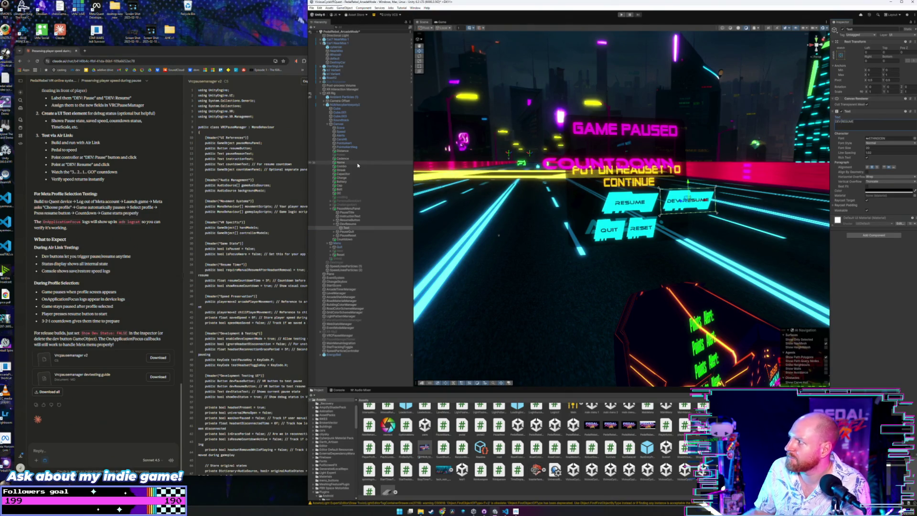
left_click(347, 225)
right_click(347, 225)
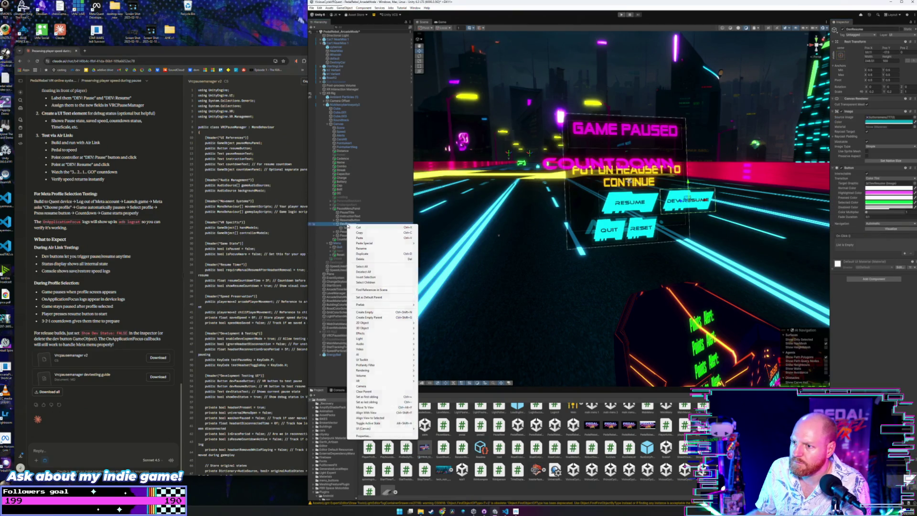
Duplicate DevResume, move the copy below it, and rename it DevPause
left_click(345, 224)
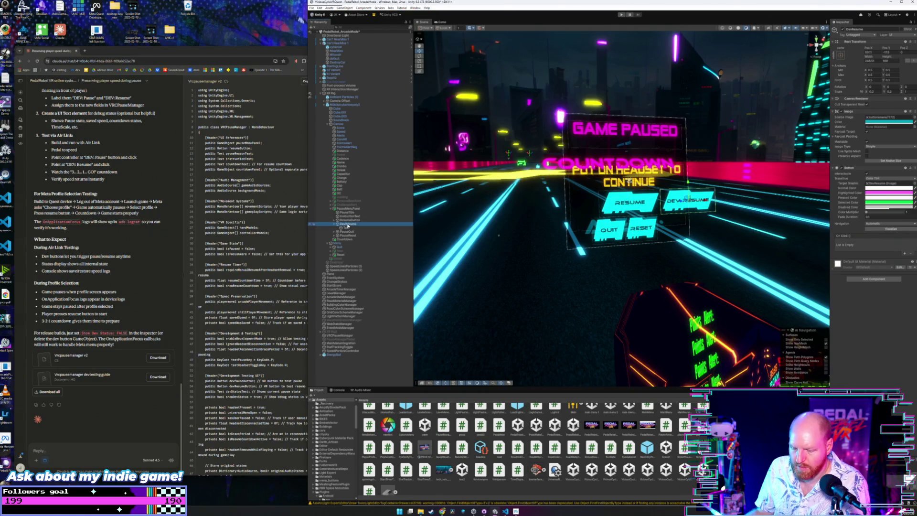
key("ctrl+d")
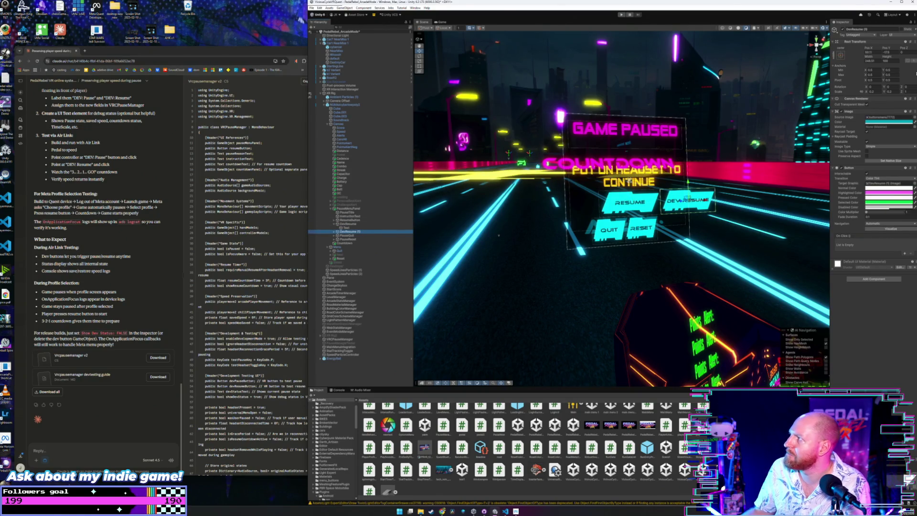
left_click_drag(886, 49, 741, 82)
left_click(348, 232)
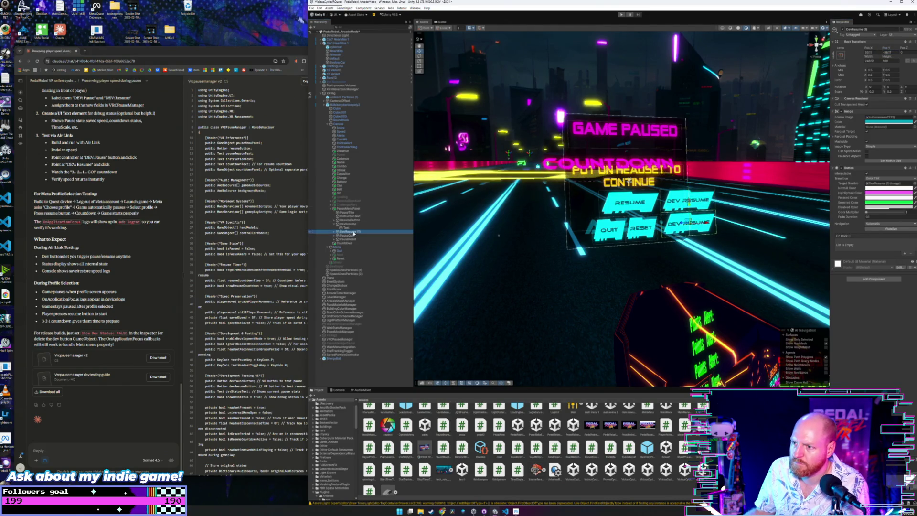
key("F2")
type("Dev")
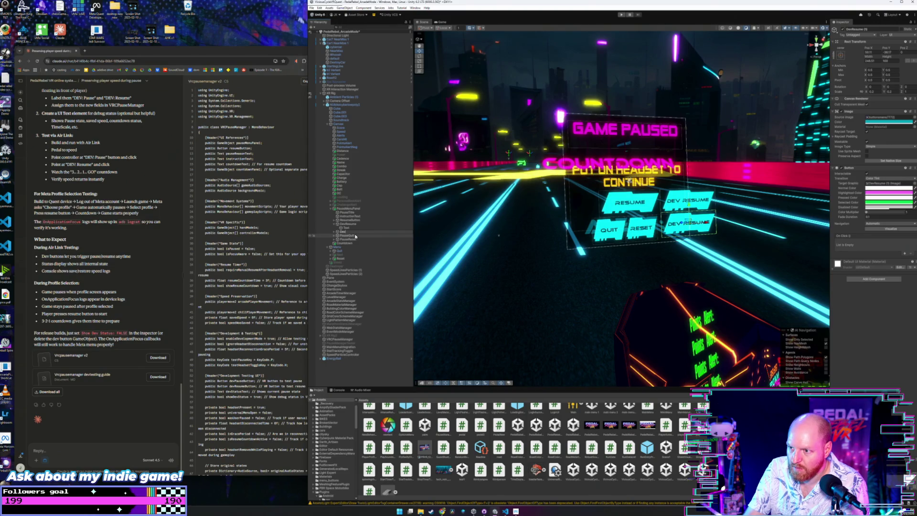
type("R")
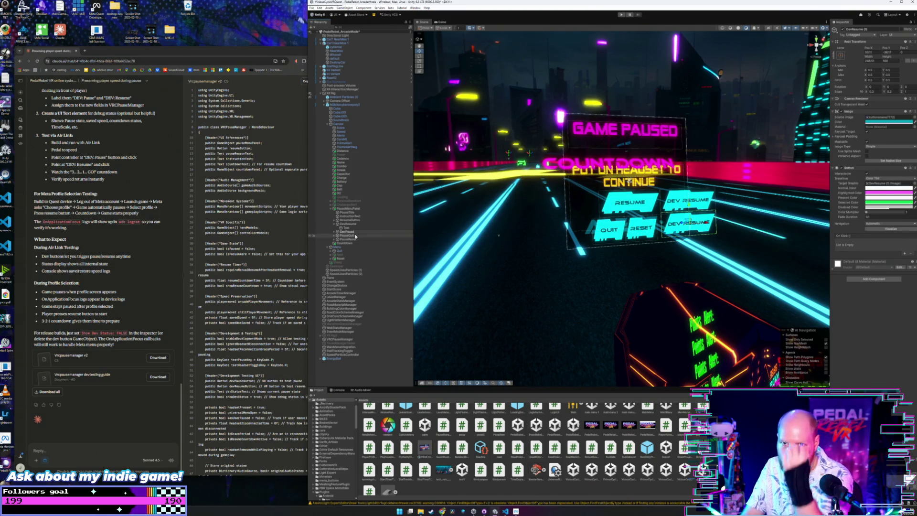
key("Return")
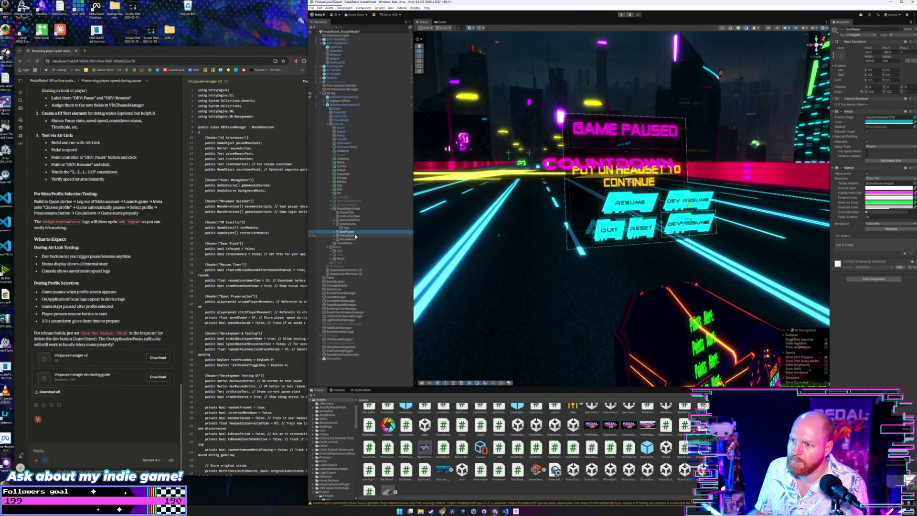
Change the DevPause button's label text to 'DEV PAUSE'
left_click(334, 232)
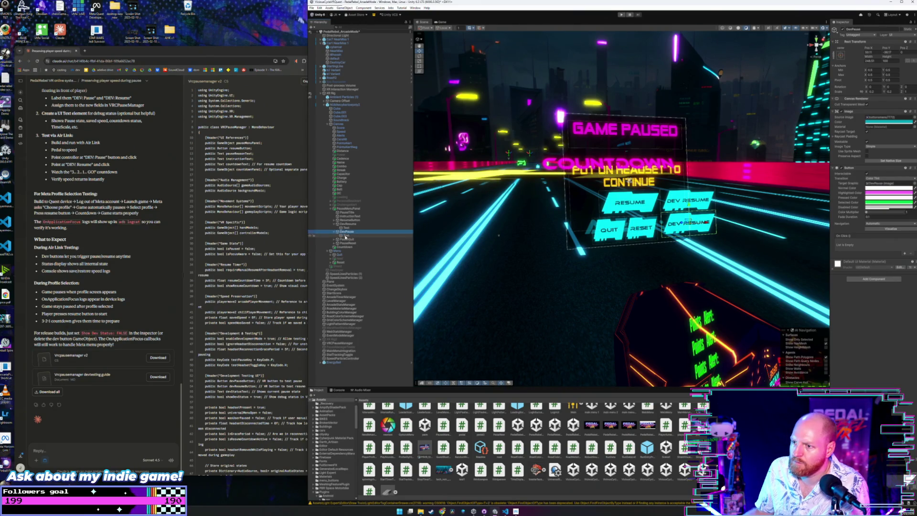
left_click(345, 236)
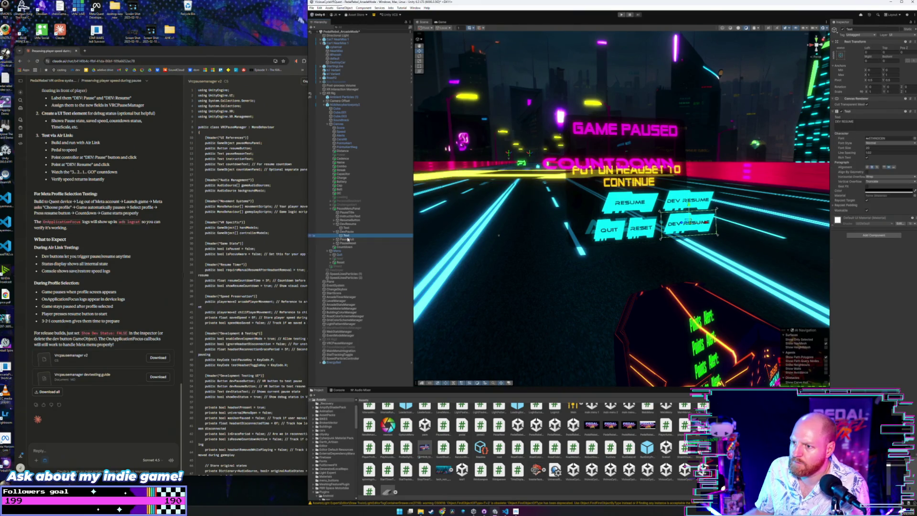
left_click(875, 122)
key("BackSpace")
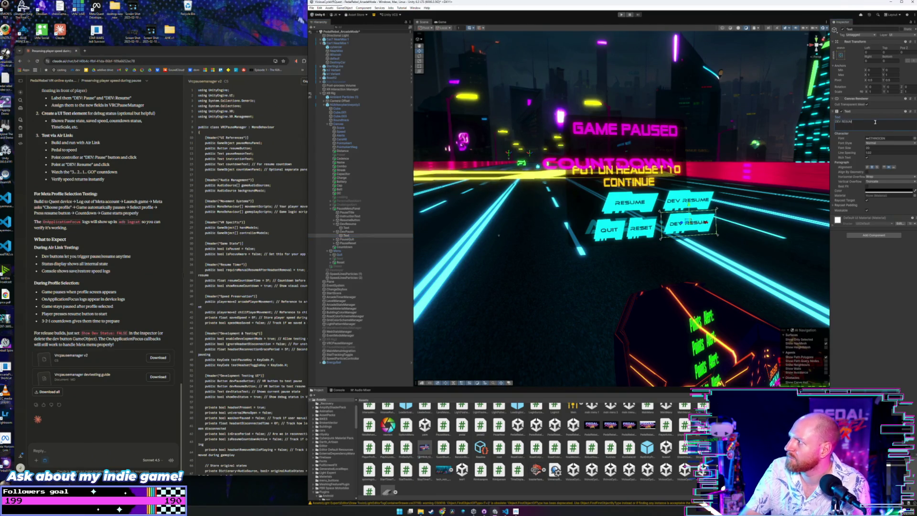
key("BackSpace")
key("BackSpace")
key("BackSpace")
type("PAUS")
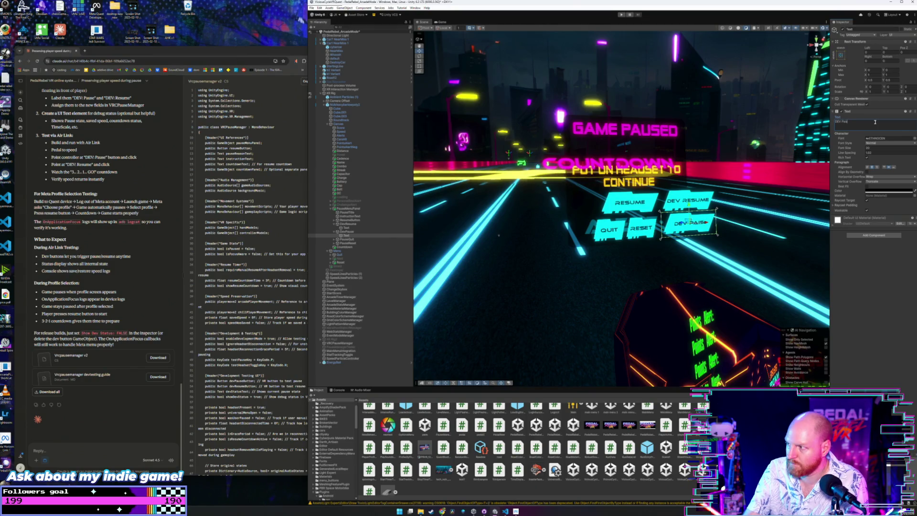
type("e")
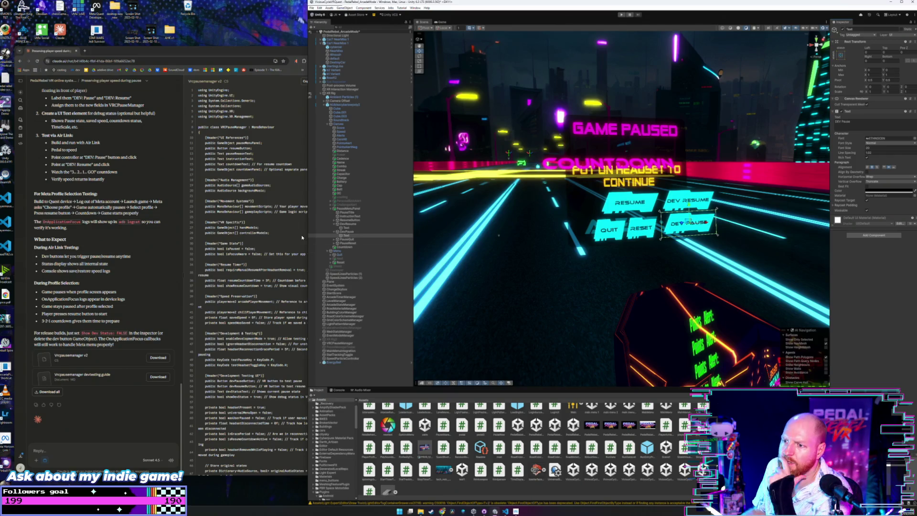
Move both DevResume and DevPause under PauseMenuPanel in the Hierarchy
left_click(335, 232)
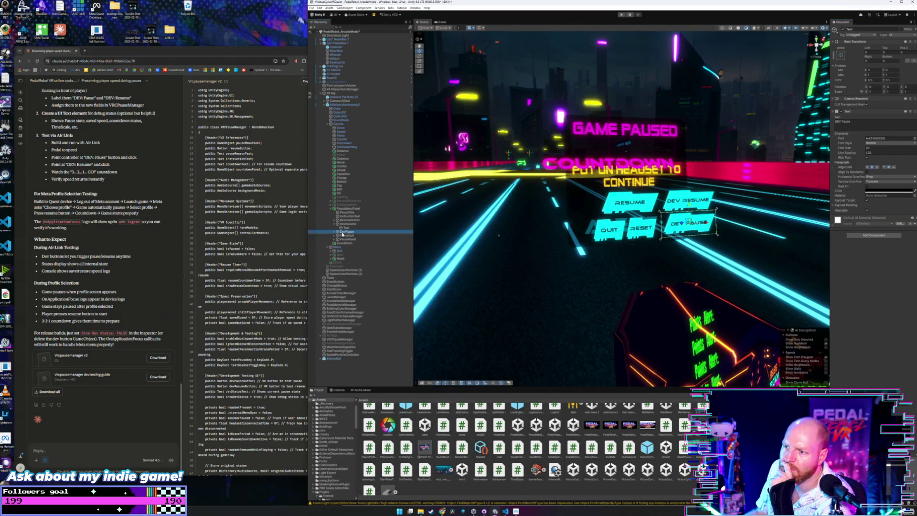
left_click(340, 224)
left_click(335, 224)
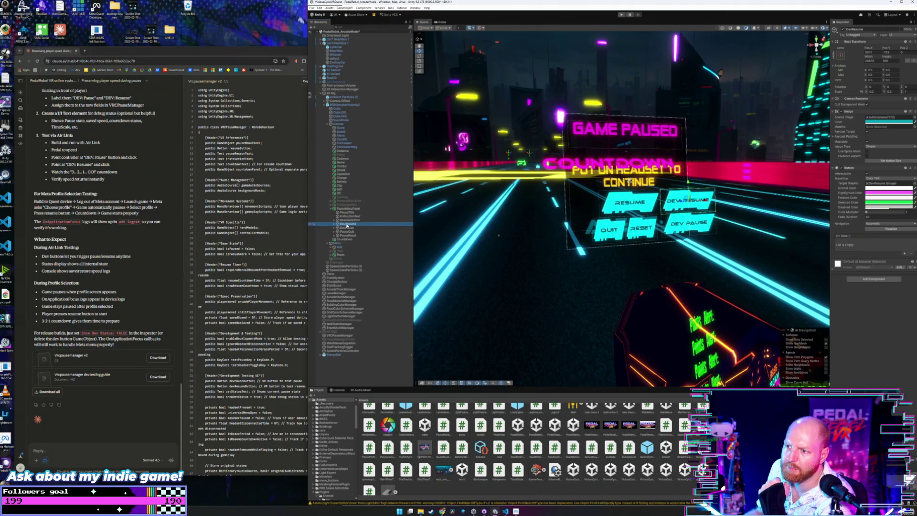
left_click(342, 228)
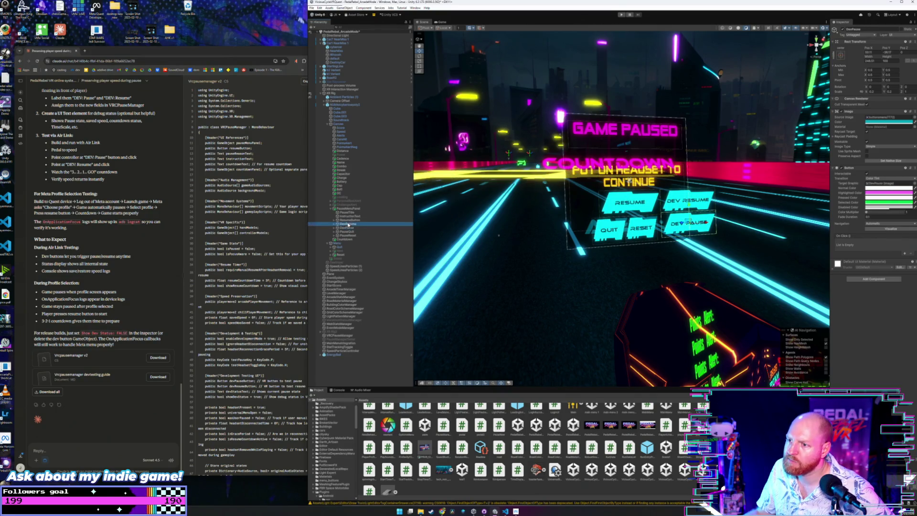
left_click(347, 223)
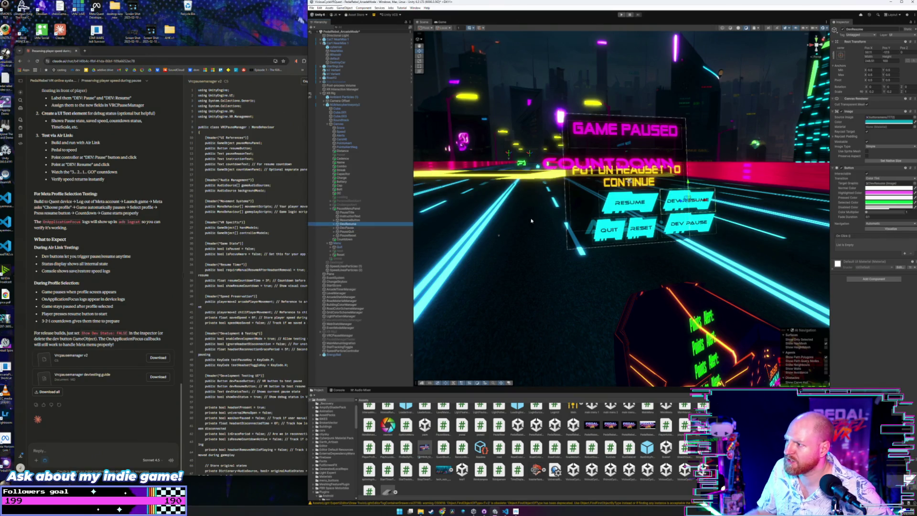
left_click(347, 227)
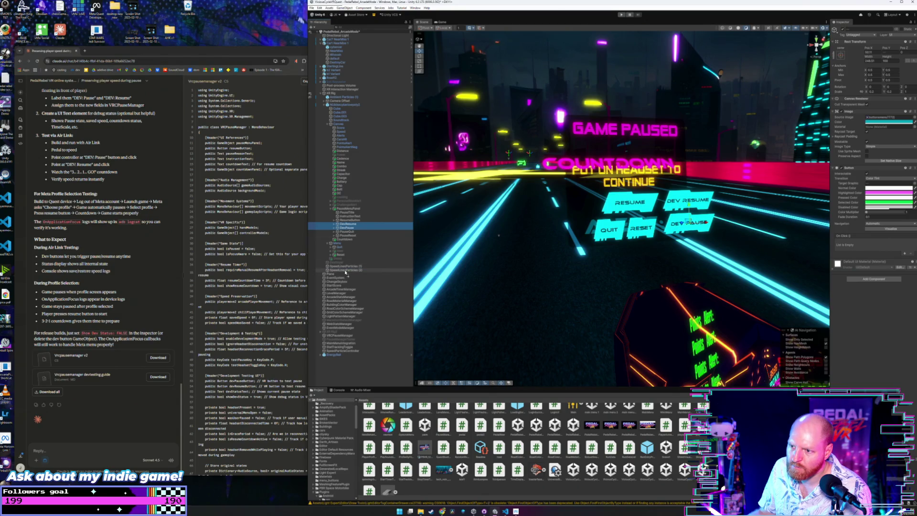
left_click_drag(345, 273, 345, 273)
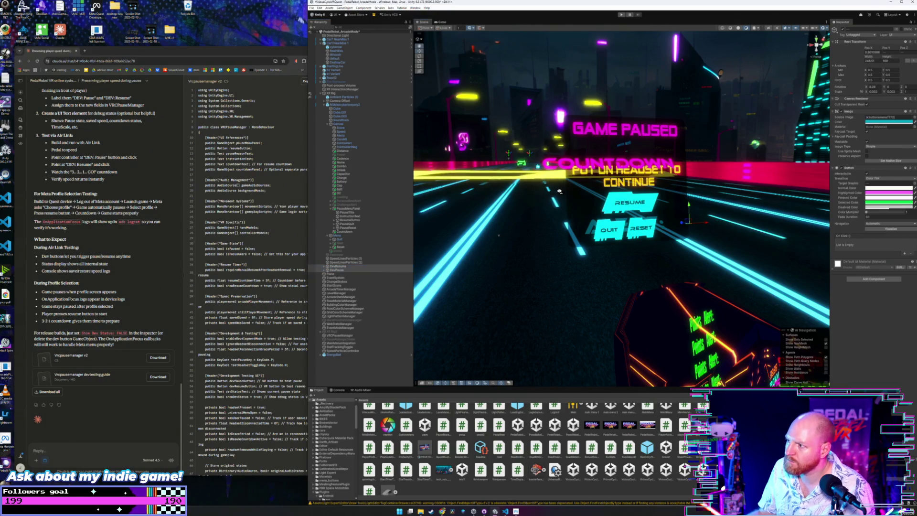
mouse_move(549, 200)
left_mouse_down()
mouse_move(616, 197)
mouse_move(537, 198)
left_mouse_up()
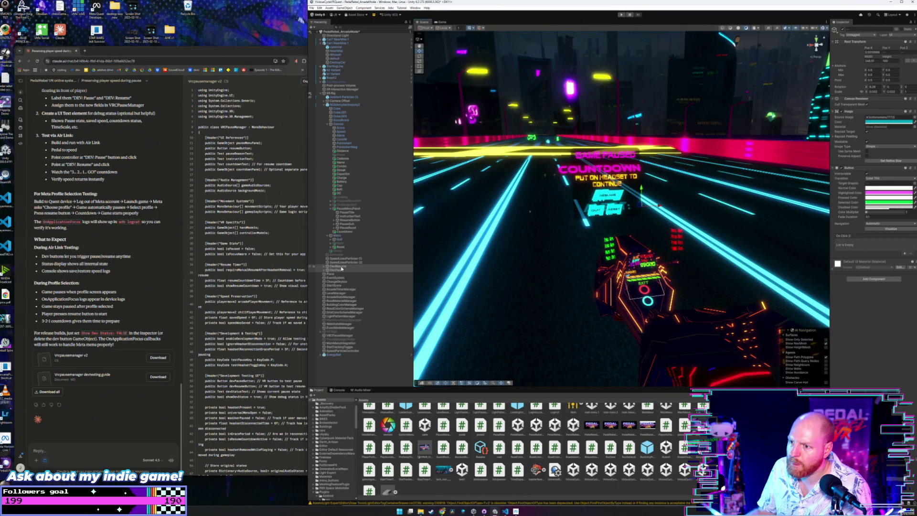
left_click(341, 269)
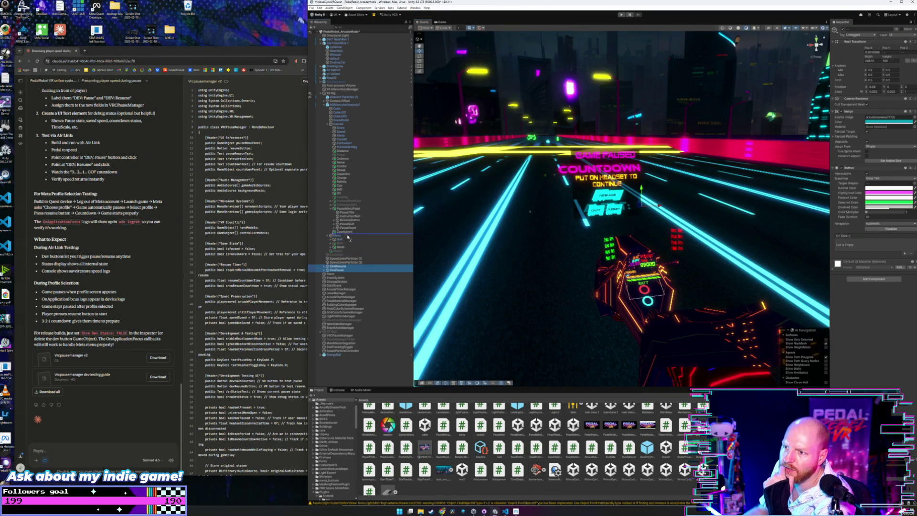
left_click_drag(347, 236, 348, 236)
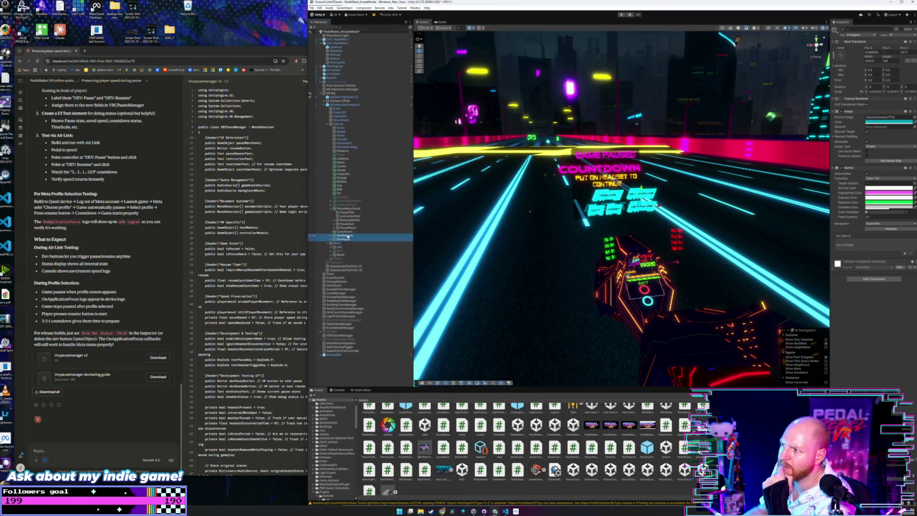
left_click(331, 208)
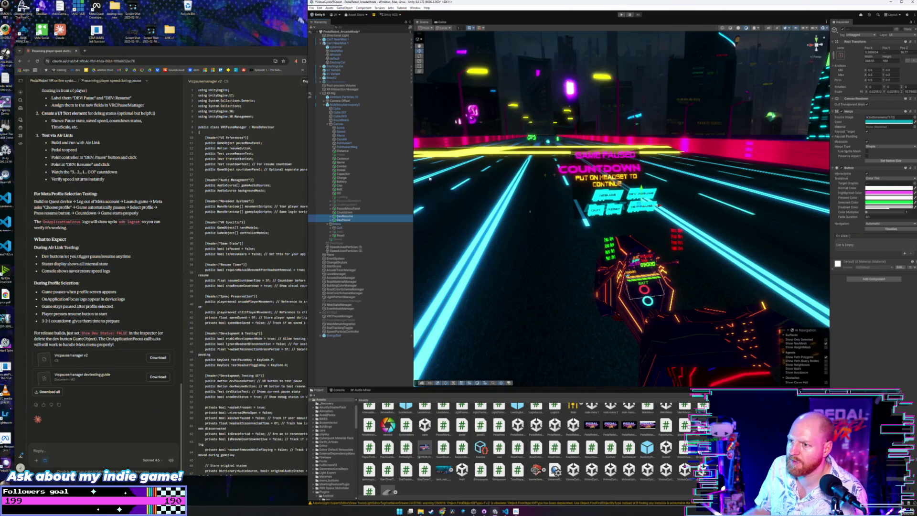
left_click(345, 213)
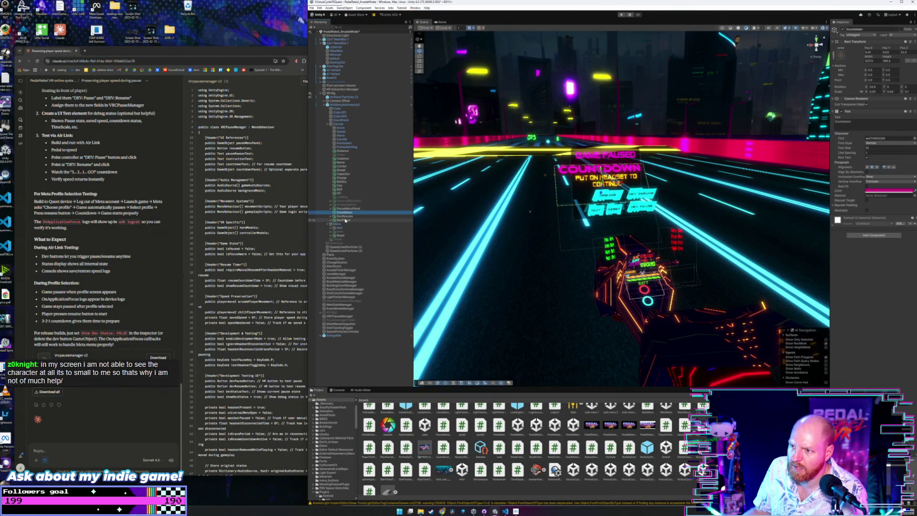
left_click(347, 218)
left_click(346, 220)
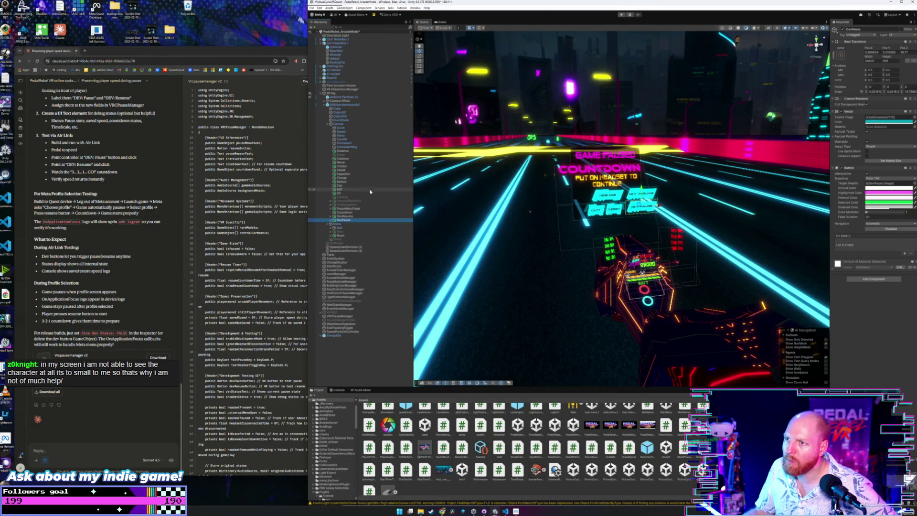
left_click(343, 316)
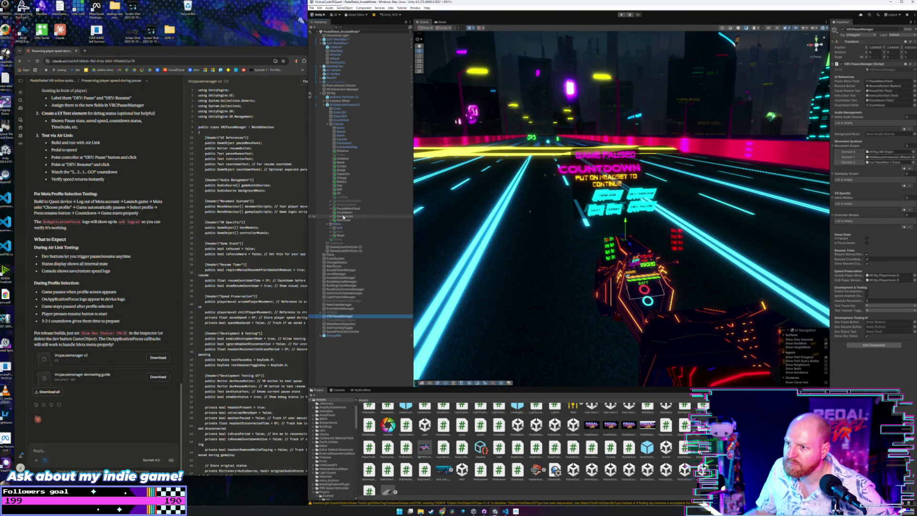
mouse_move(343, 217)
left_mouse_down()
mouse_move(621, 286)
mouse_move(876, 328)
left_mouse_up()
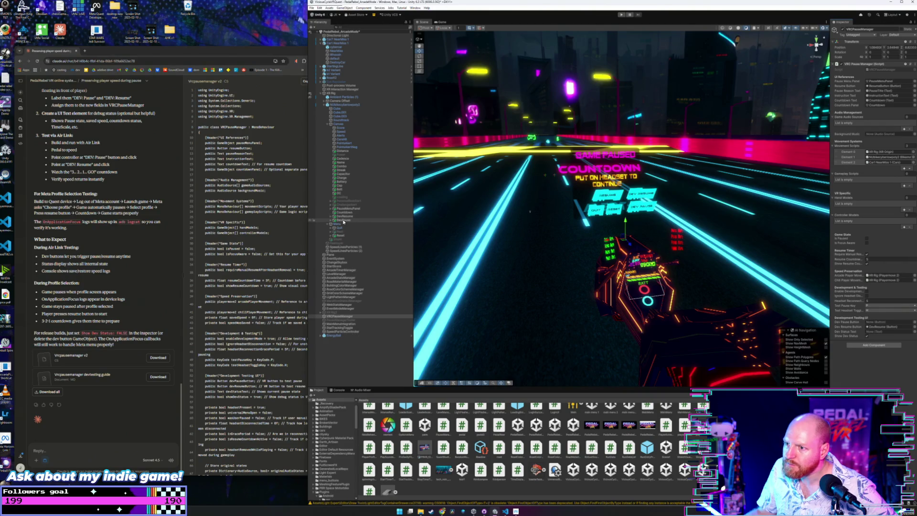
mouse_move(343, 219)
left_mouse_down()
mouse_move(620, 287)
mouse_move(884, 322)
left_mouse_up()
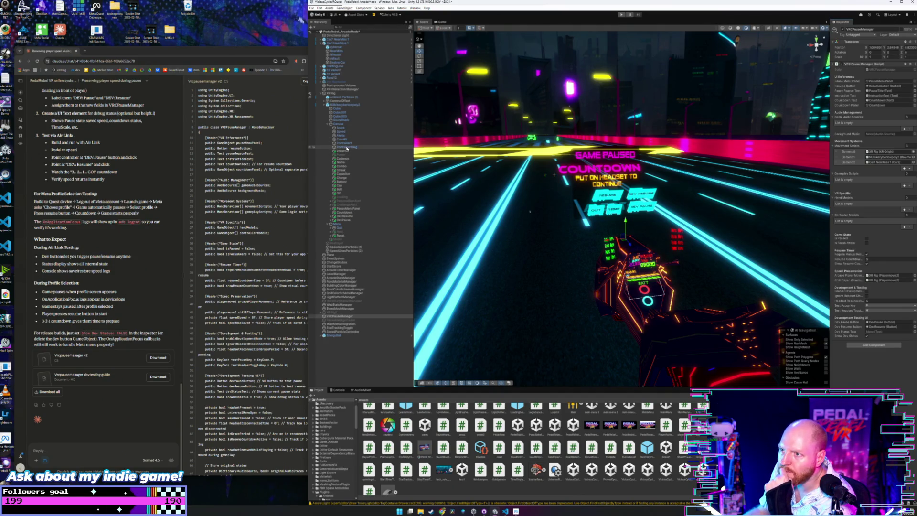
left_click(347, 213)
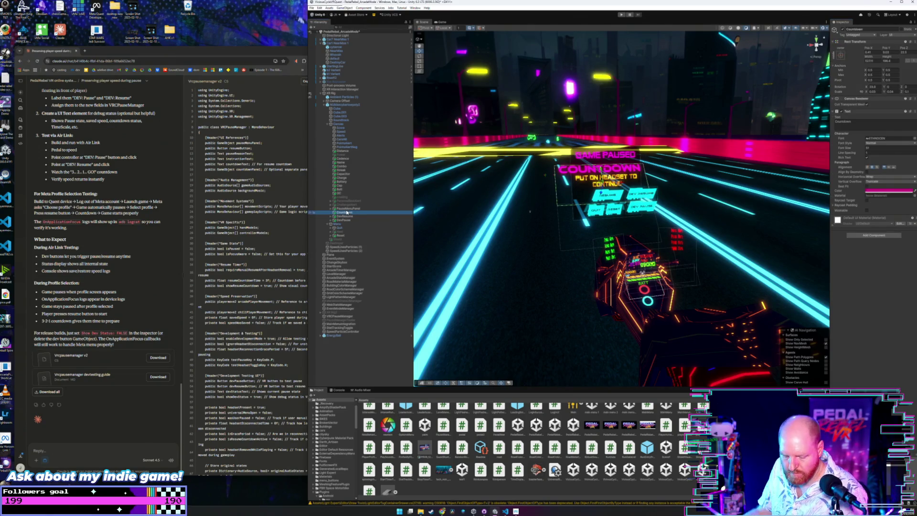
Duplicate Countdown as DevStatus, raise its Pos Y, and set its text to 'DEV STATUS'
key("ctrl+d")
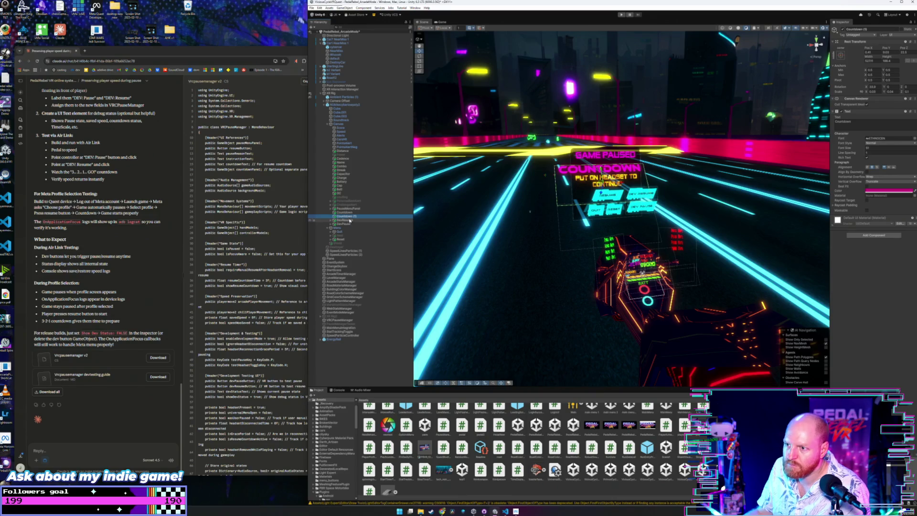
left_click(350, 219)
type("DevS")
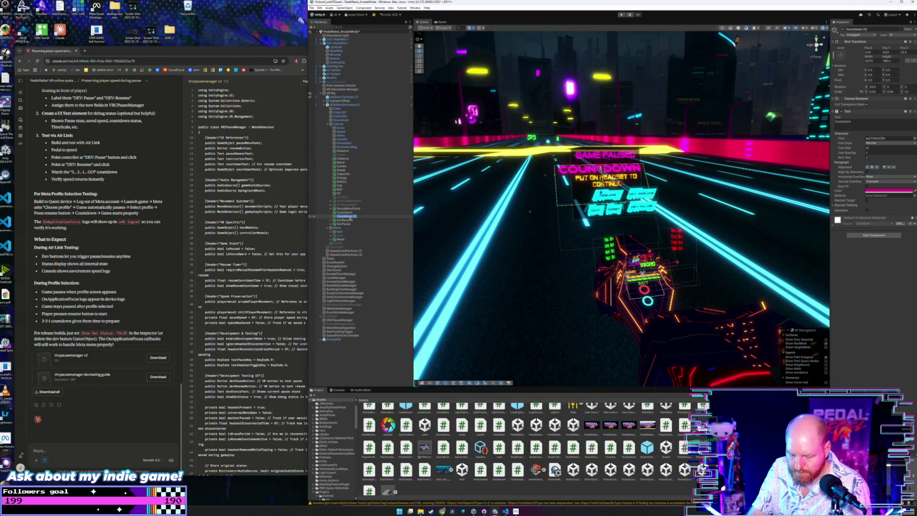
type("tatus")
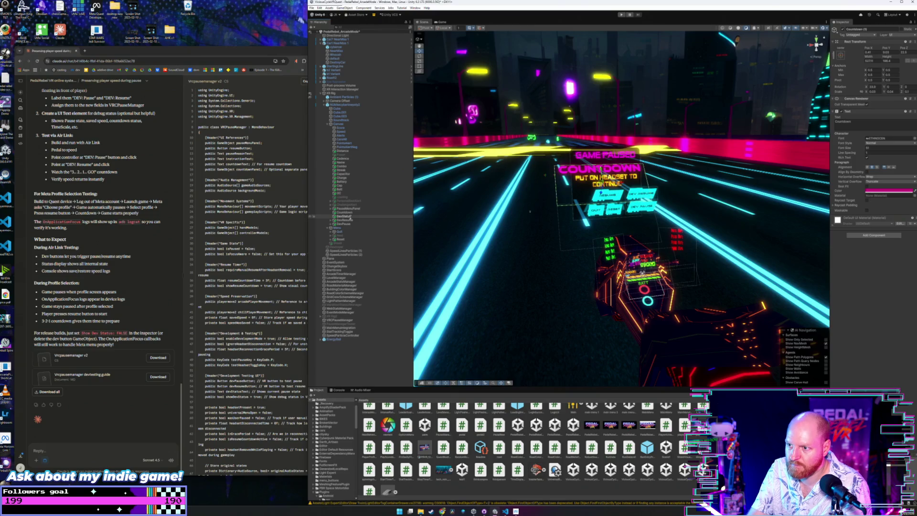
left_click(349, 212)
left_click(355, 217)
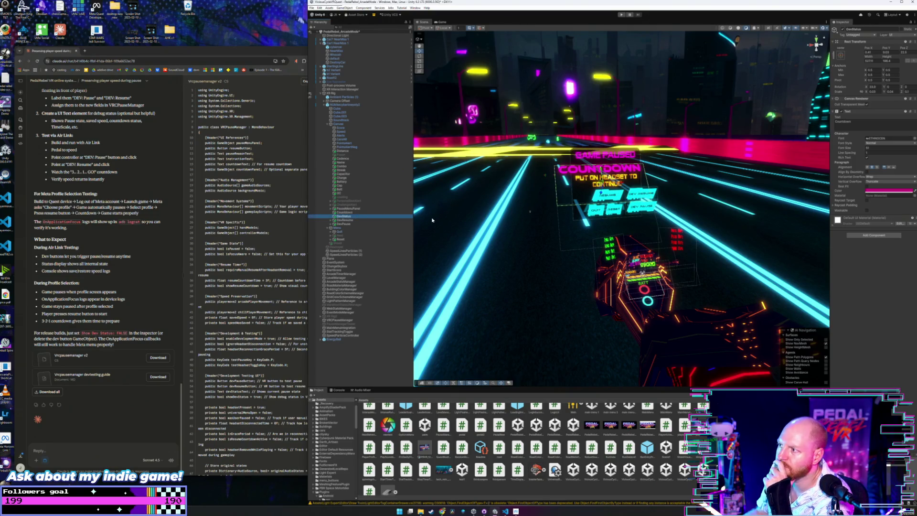
mouse_move(886, 48)
left_mouse_down()
mouse_move(876, 46)
mouse_move(900, 35)
left_mouse_up()
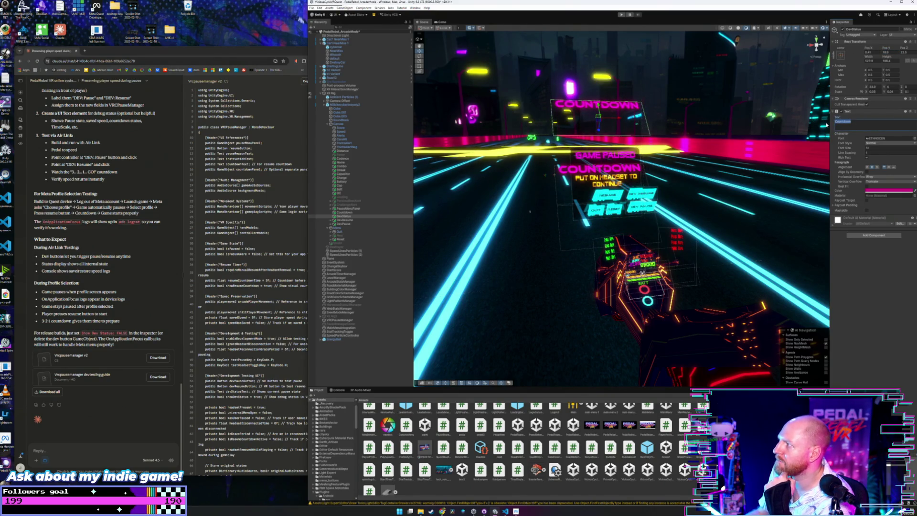
type("DEV ST")
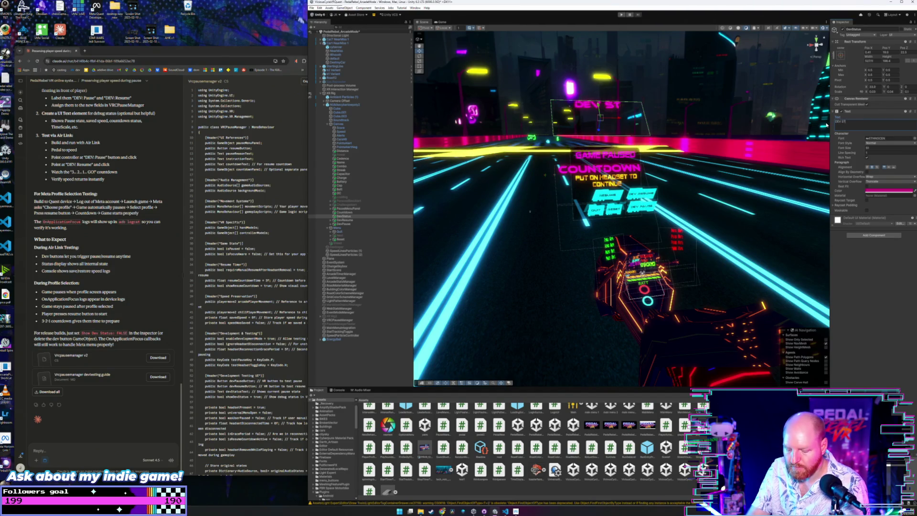
type("ATUS")
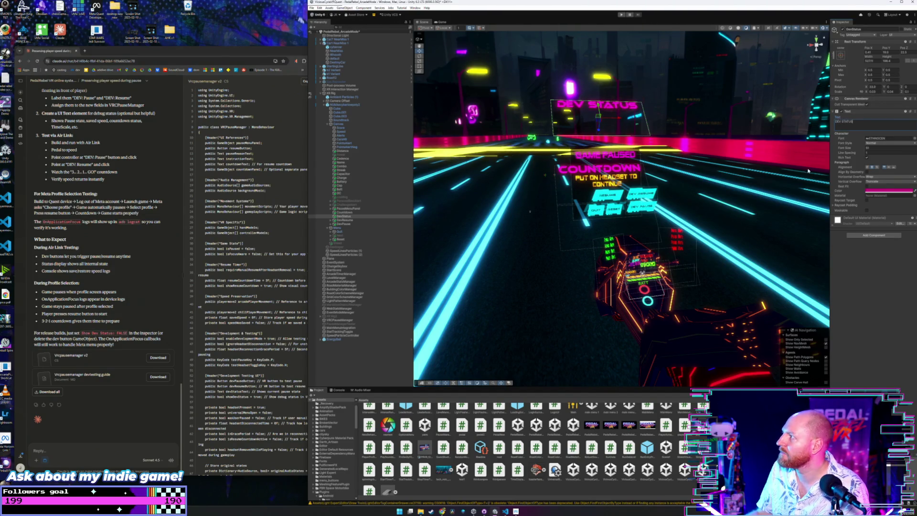
left_click(345, 220)
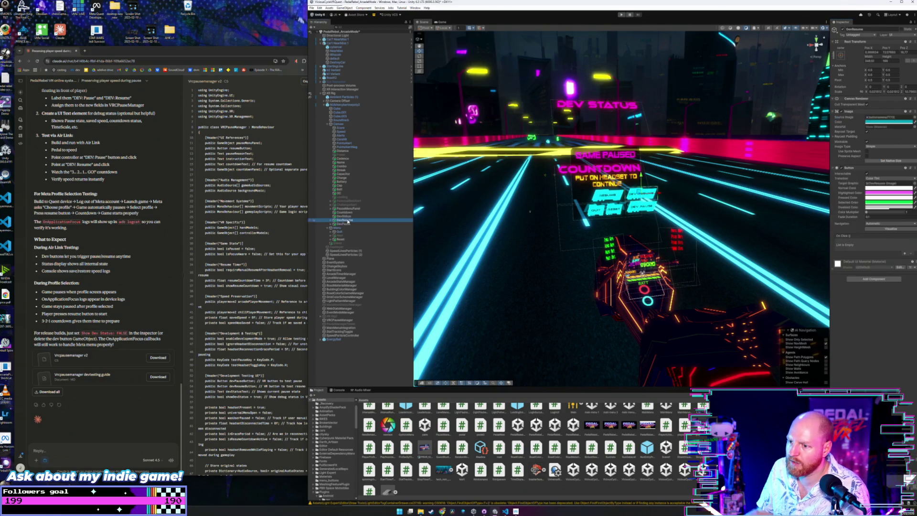
left_click(338, 317)
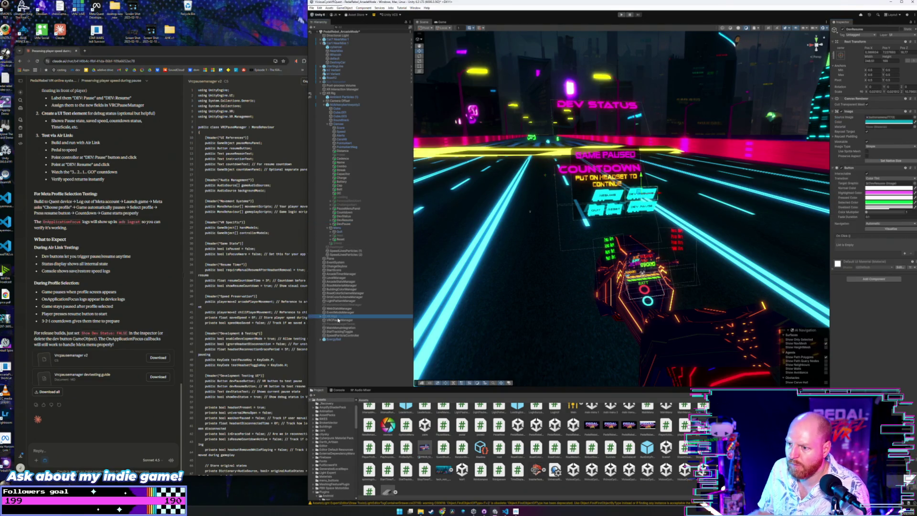
left_click(343, 217)
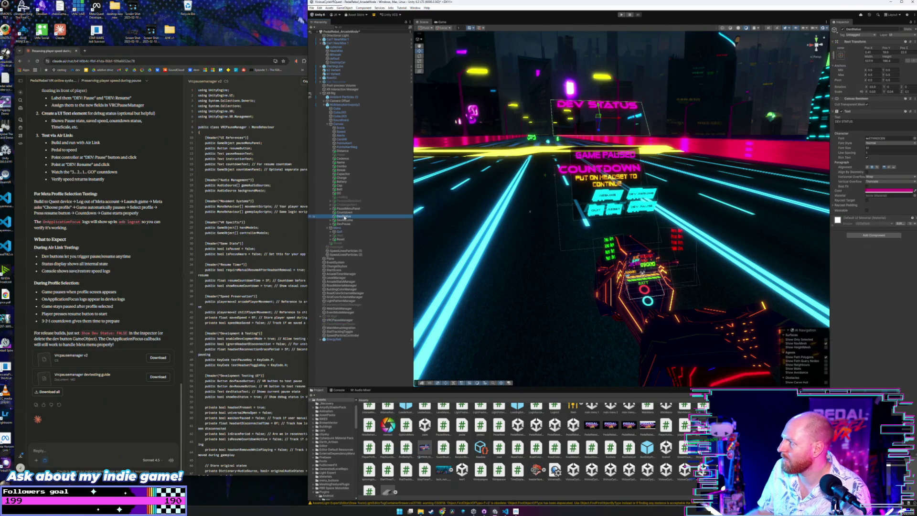
left_click(343, 319)
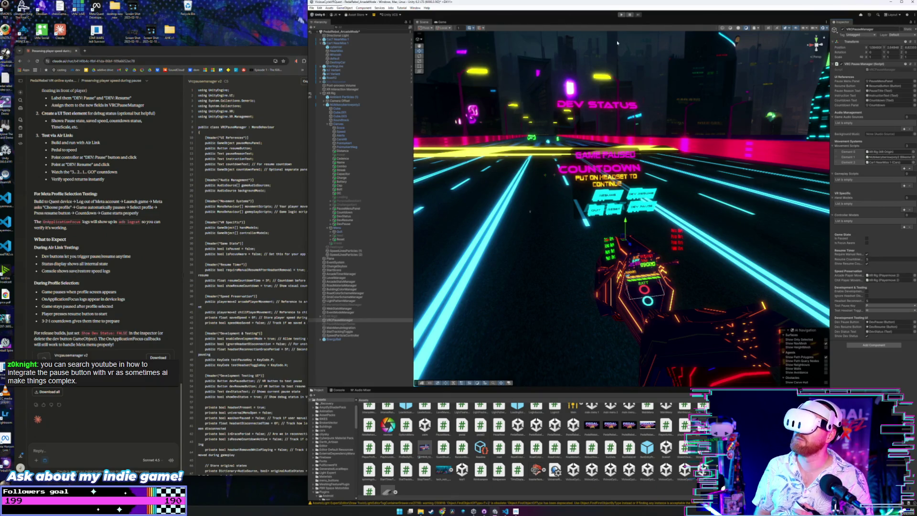
left_click(621, 14)
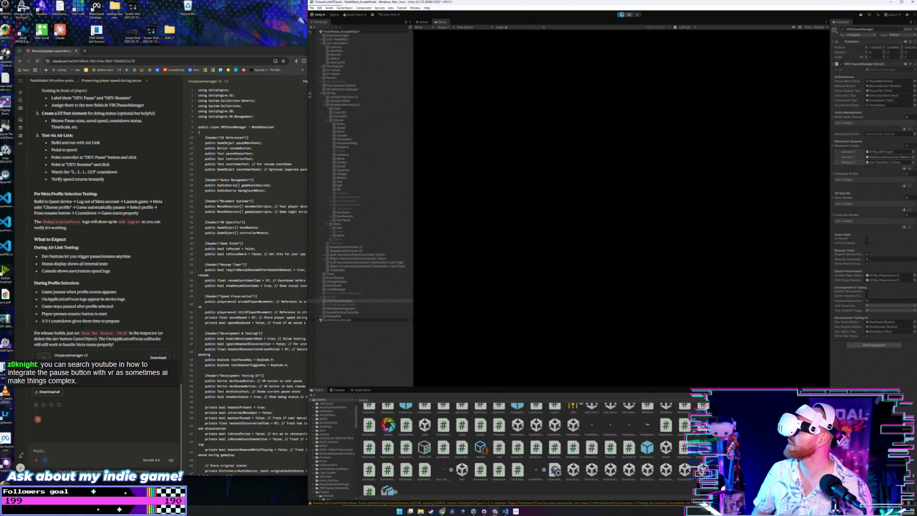
left_click(622, 14)
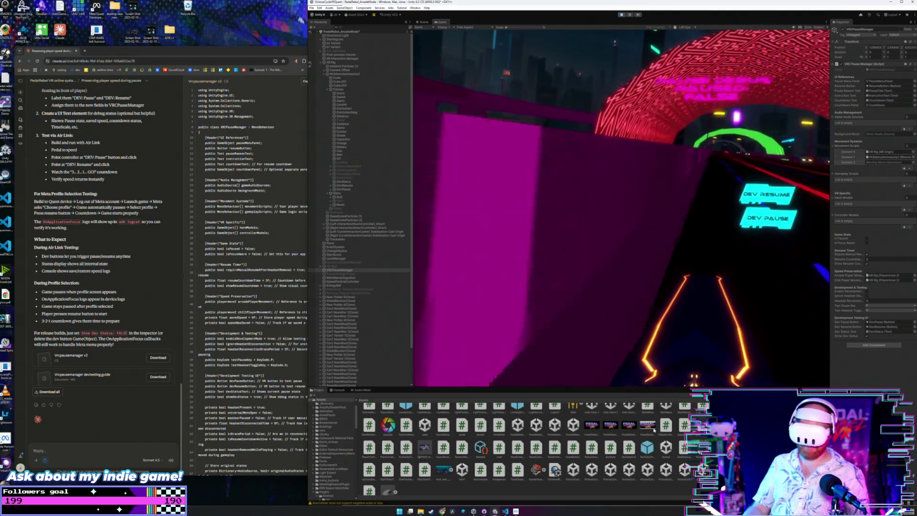
key("ctrl+1")
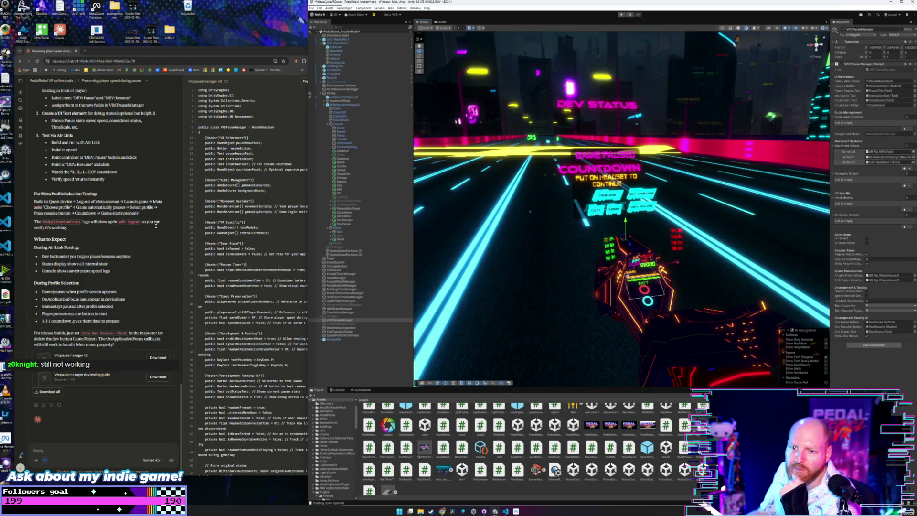
left_click(157, 248)
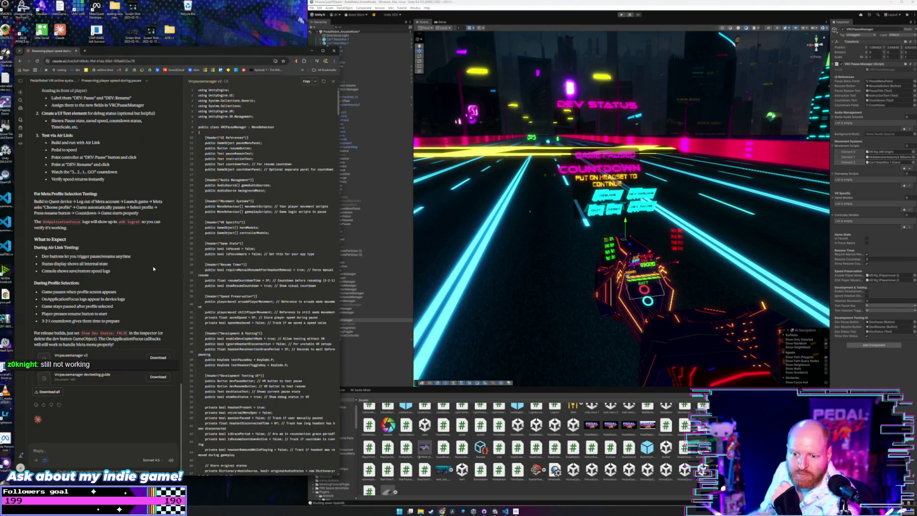
Open the devtesting guide and read its Android API level and countdown problem summary
left_click(107, 381)
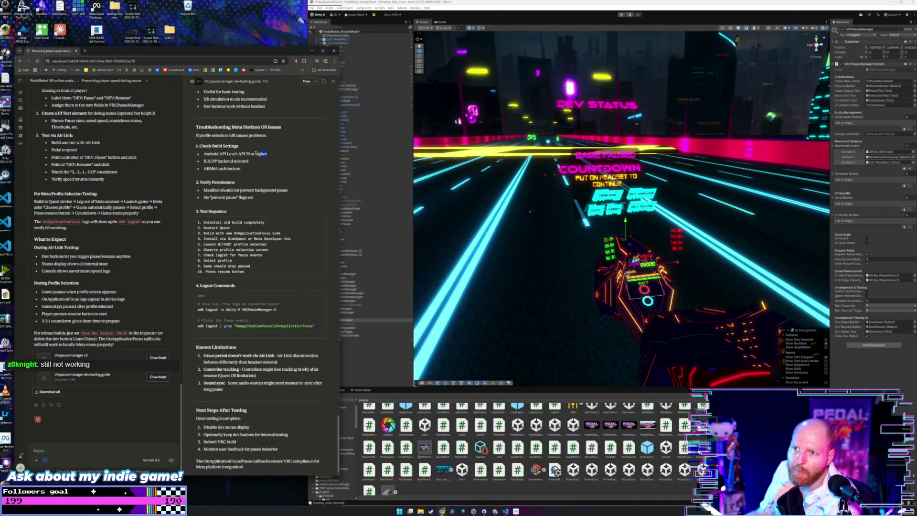
triple_click(273, 155)
scroll(243, 164, "up", 3)
scroll(243, 164, "down", 10)
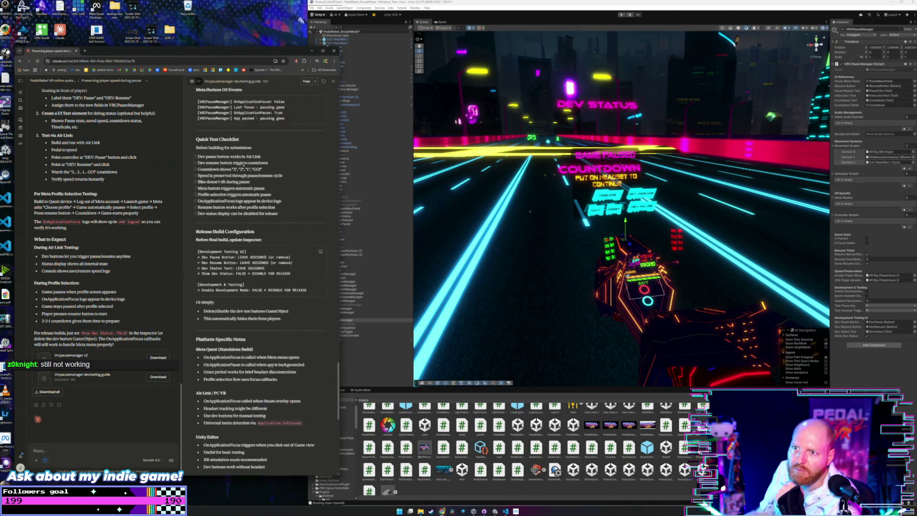
scroll(274, 155, "up", 15)
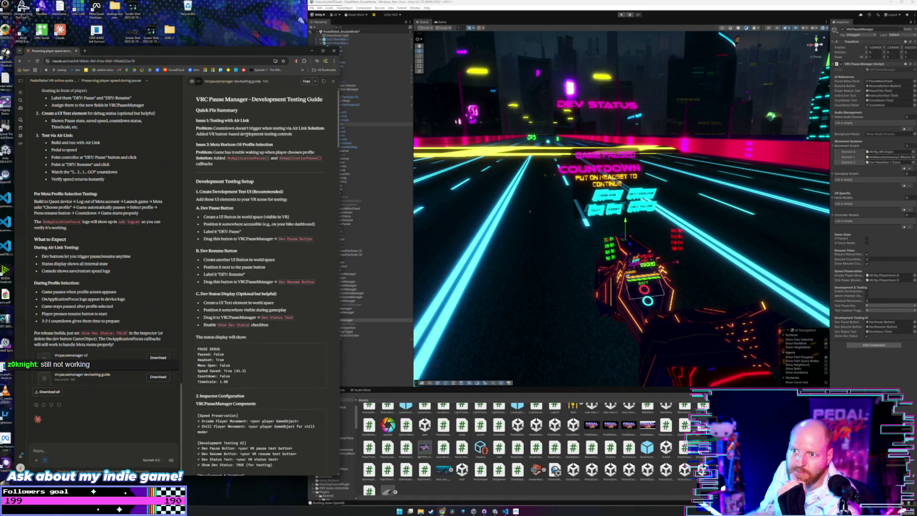
left_click_drag(197, 128, 306, 134)
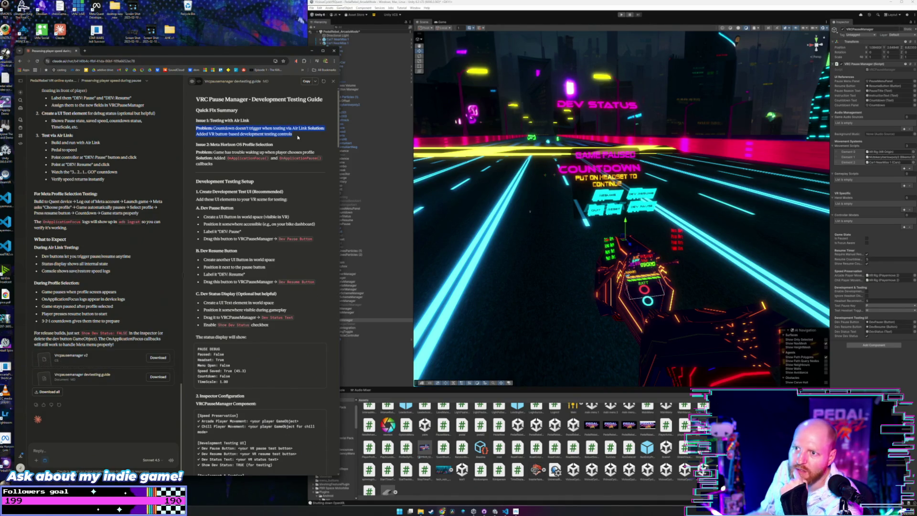
left_click(296, 137)
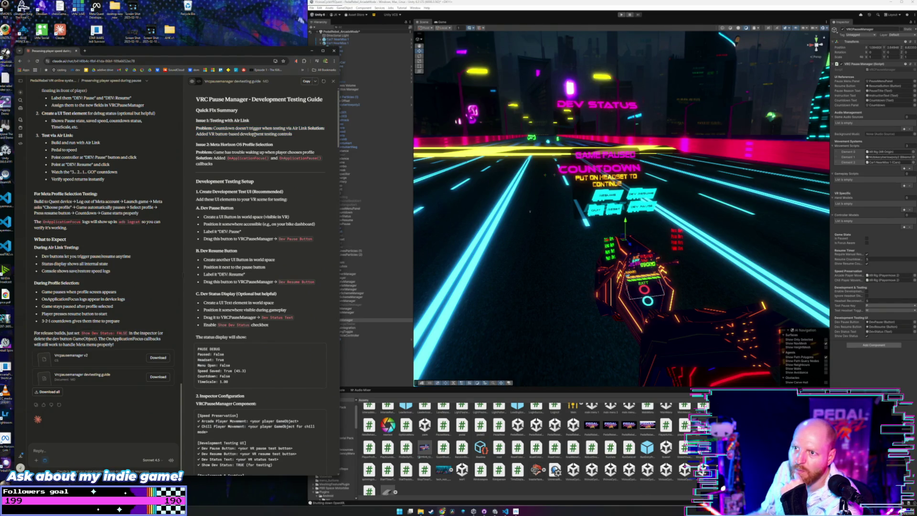
Read through the guide's inspector setup and pause/resume, Air Link and headset-removal tests
scroll(232, 189, "down", 2)
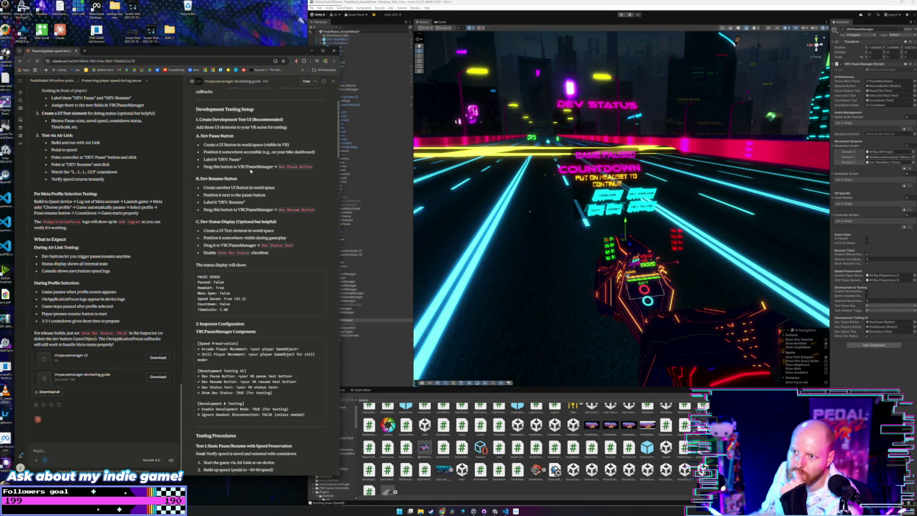
scroll(250, 171, "down", 1)
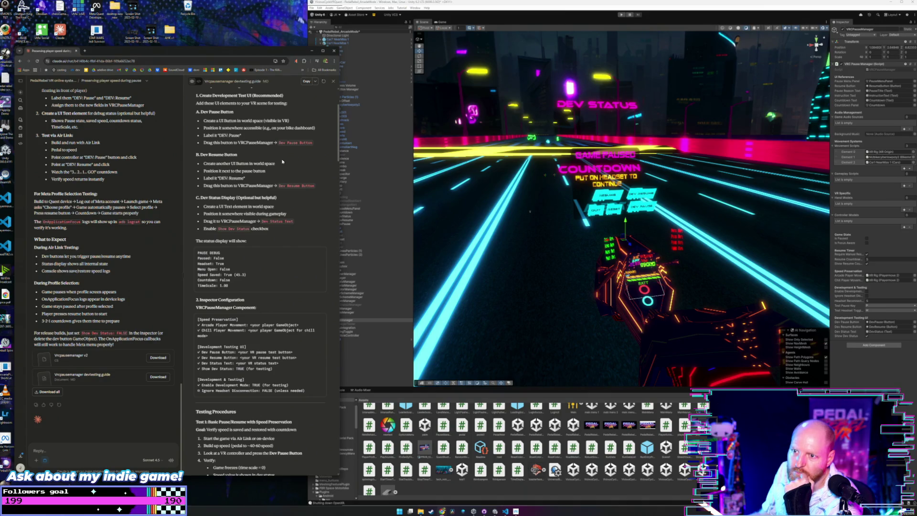
scroll(282, 161, "down", 1)
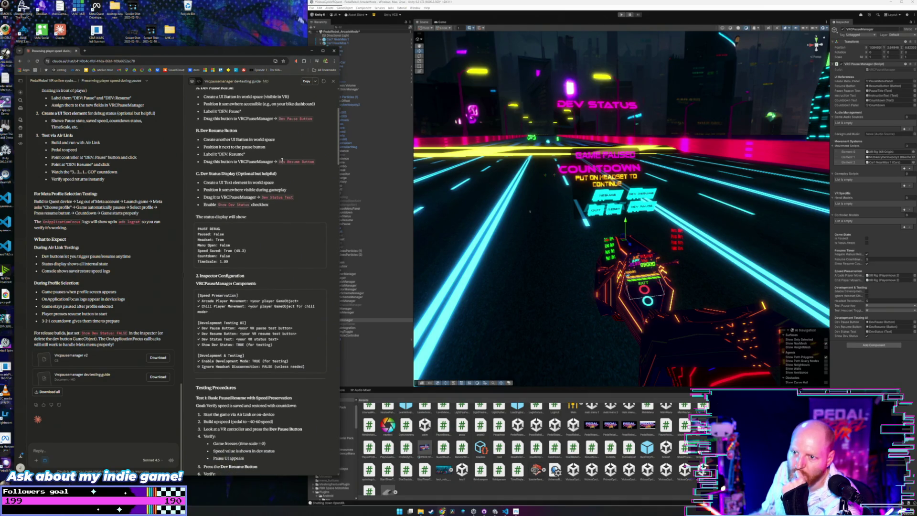
scroll(282, 161, "down", 3)
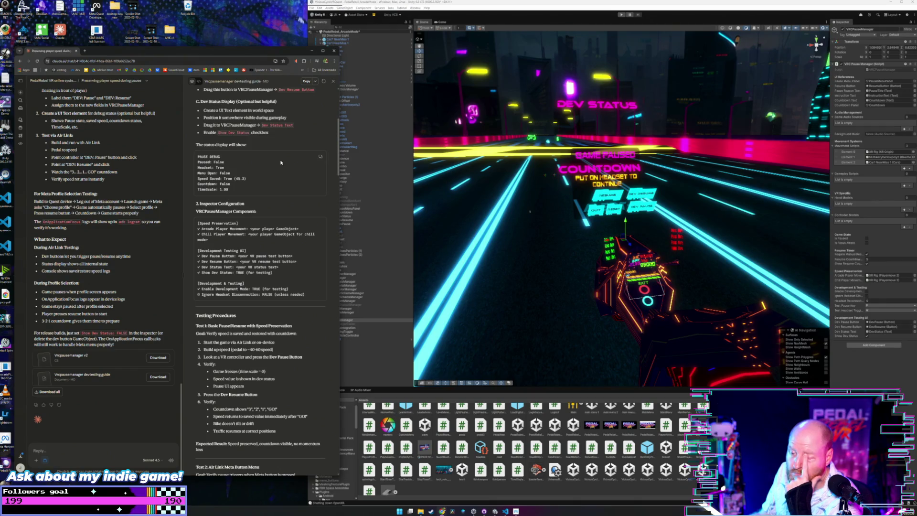
scroll(280, 163, "down", 2)
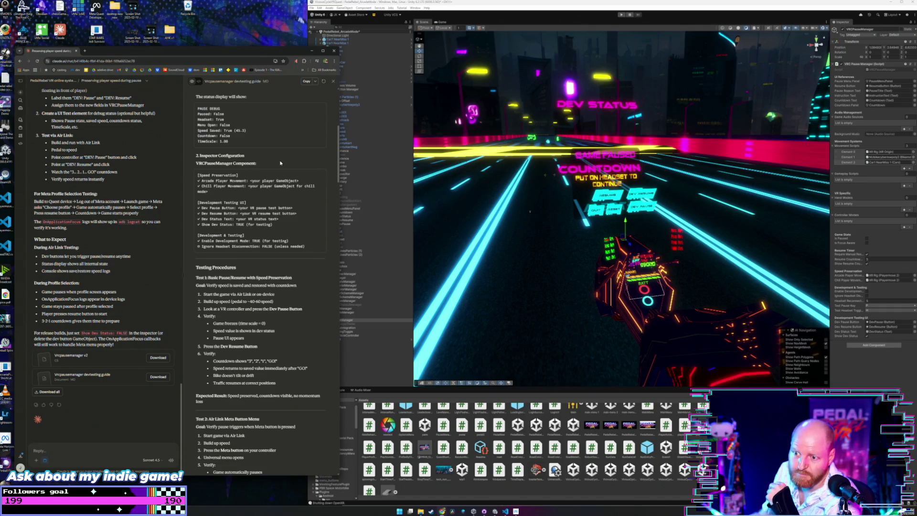
scroll(296, 274, "down", 1)
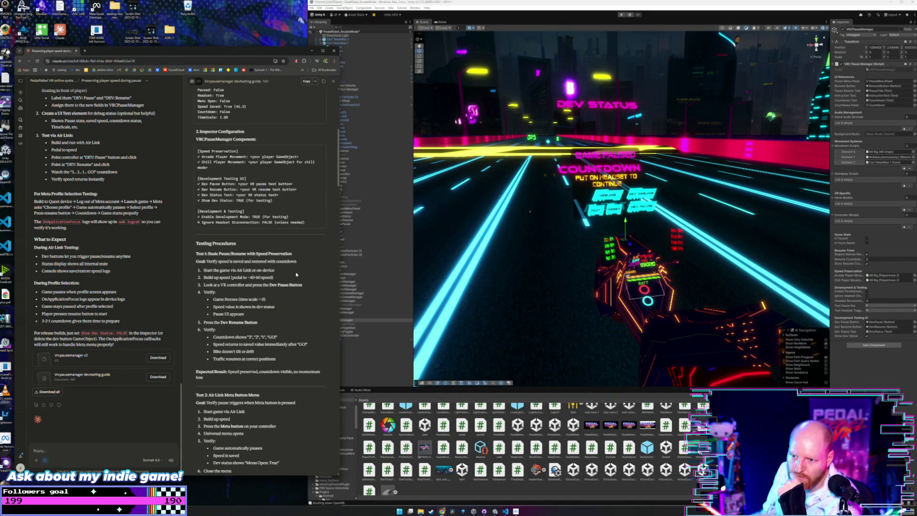
scroll(296, 274, "down", 2)
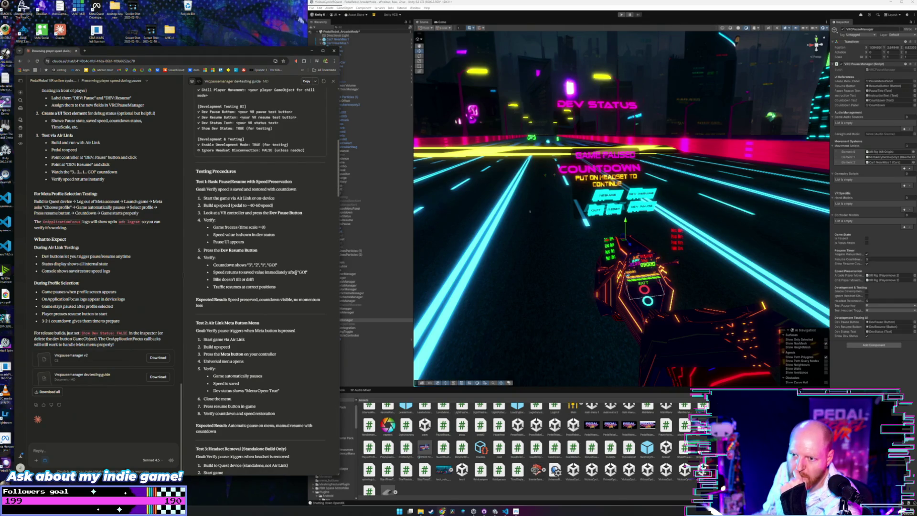
scroll(296, 272, "down", 1)
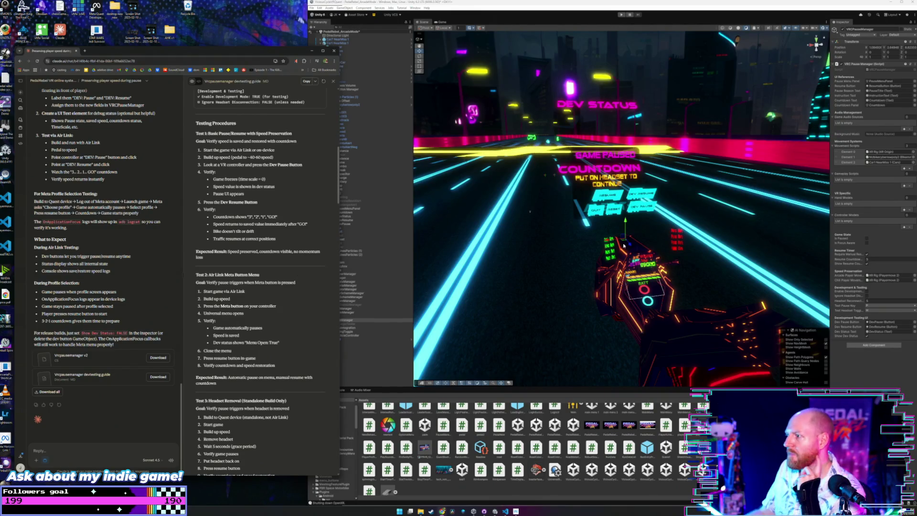
left_click(355, 293)
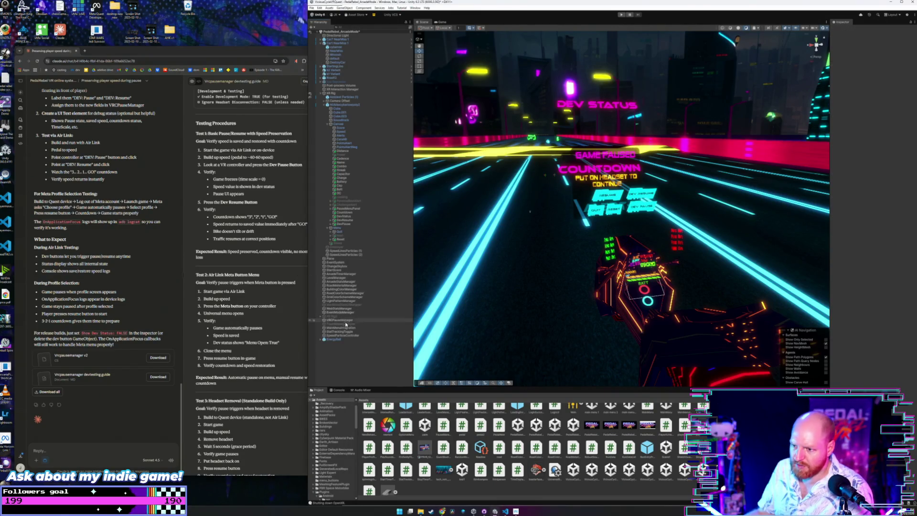
Move the DEV RESUME and DEV PAUSE buttons right of the pause panel and lower over the track
left_click(355, 221)
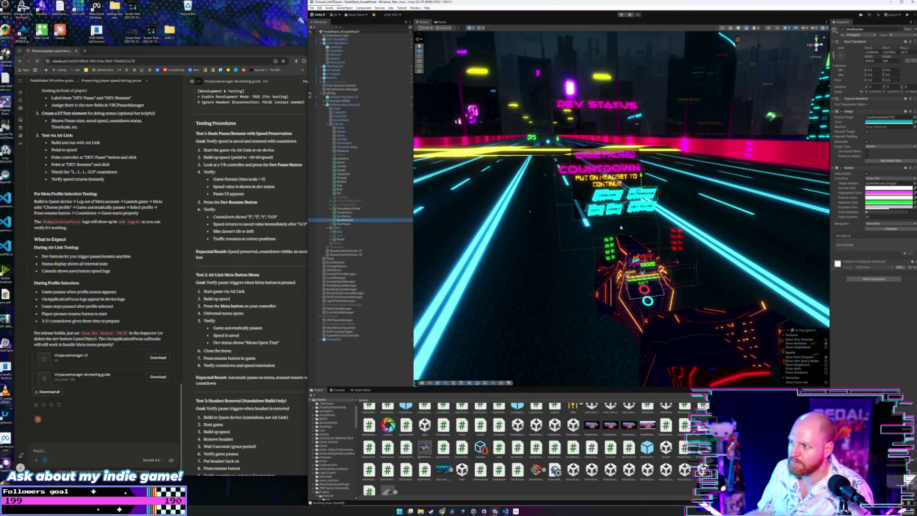
mouse_move(693, 201)
left_mouse_down()
mouse_move(729, 192)
mouse_move(761, 211)
mouse_move(745, 213)
left_mouse_up()
left_click(602, 226)
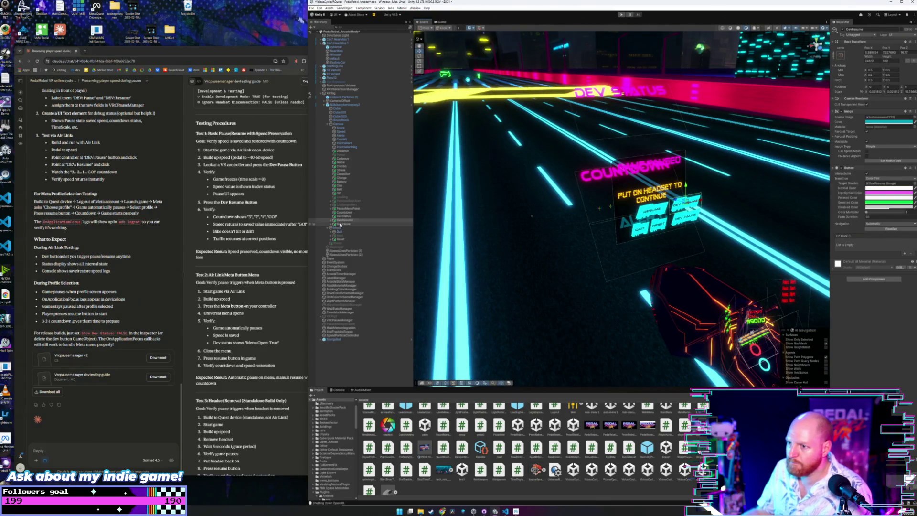
left_click_drag(602, 226, 663, 230)
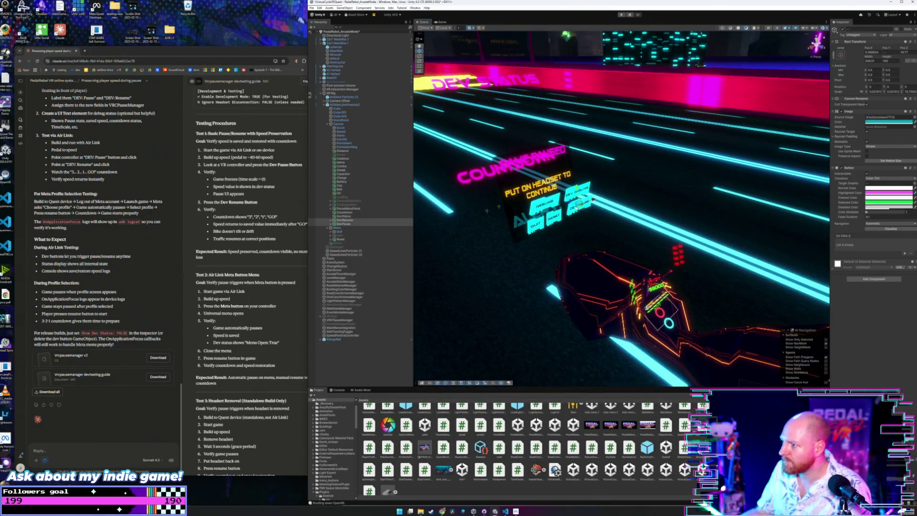
mouse_move(579, 203)
left_mouse_down()
mouse_move(695, 219)
mouse_move(712, 269)
mouse_move(670, 250)
left_mouse_up()
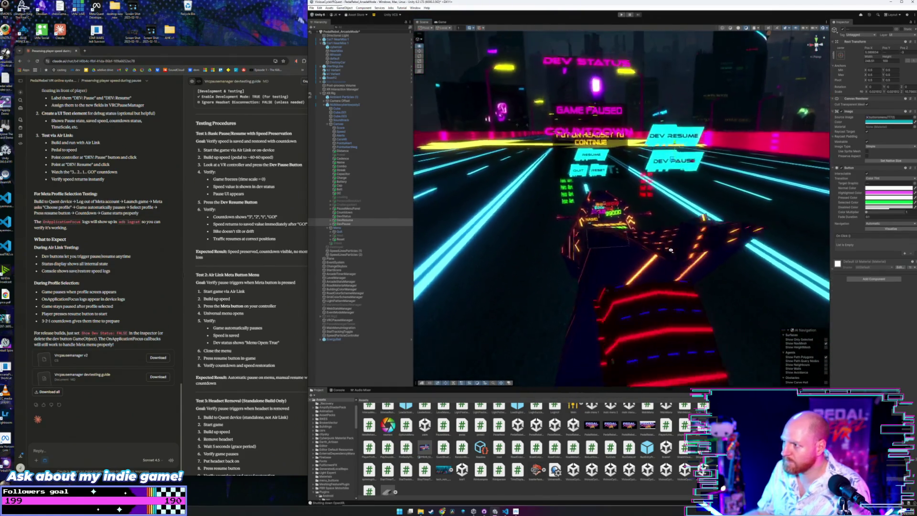
scroll(670, 249, "up", 6)
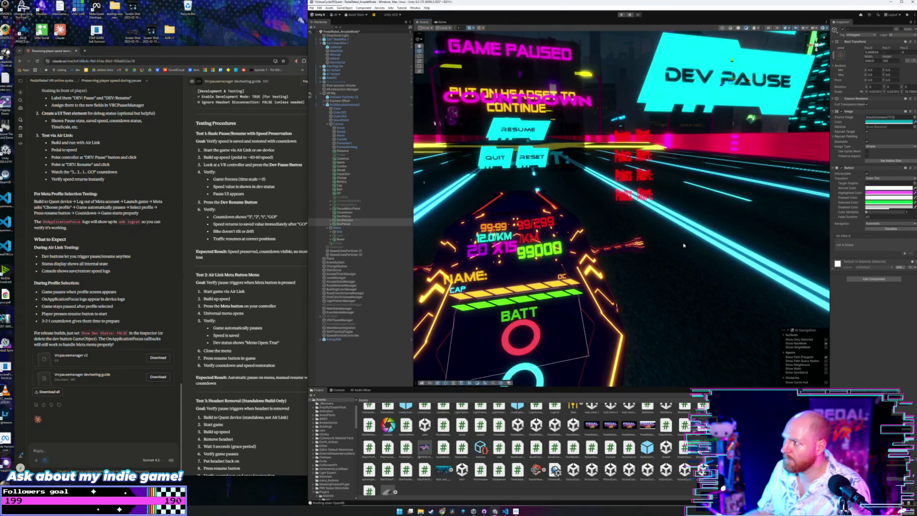
scroll(683, 245, "down", 5)
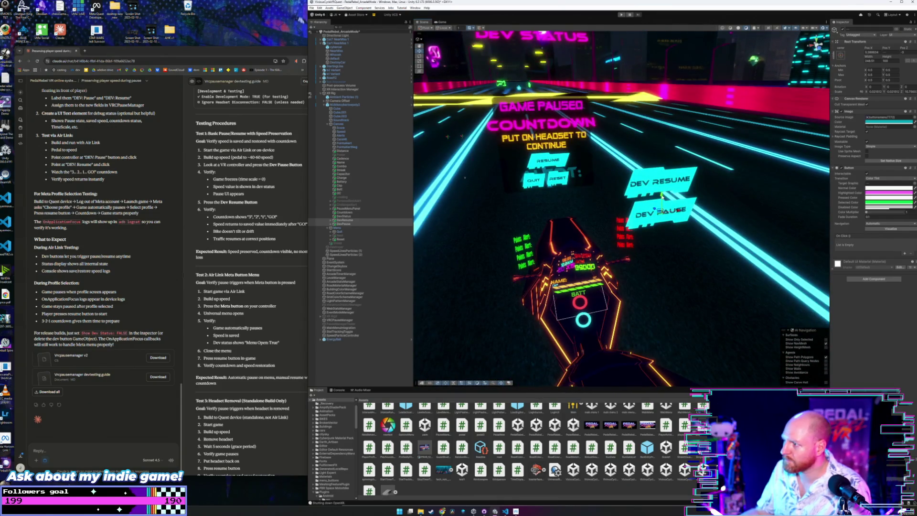
mouse_move(667, 219)
left_mouse_down()
mouse_move(666, 271)
mouse_move(631, 236)
mouse_move(634, 247)
left_mouse_up()
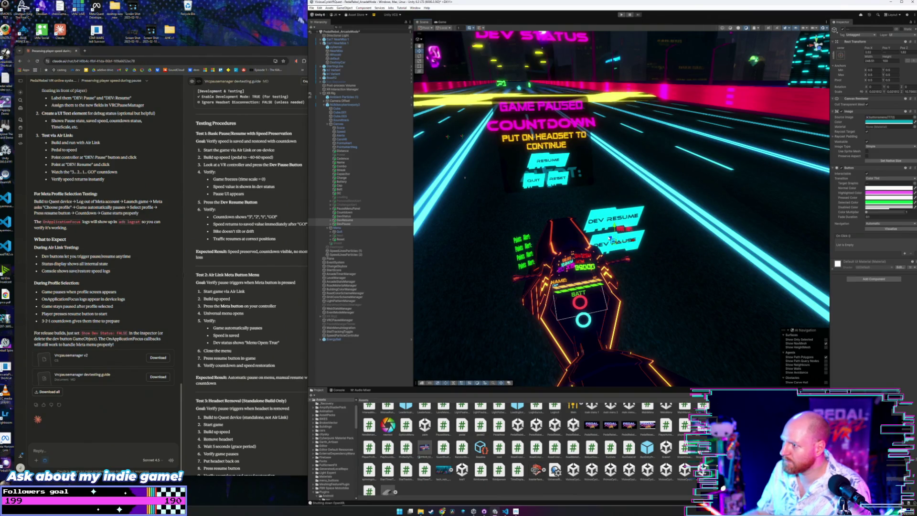
key("f")
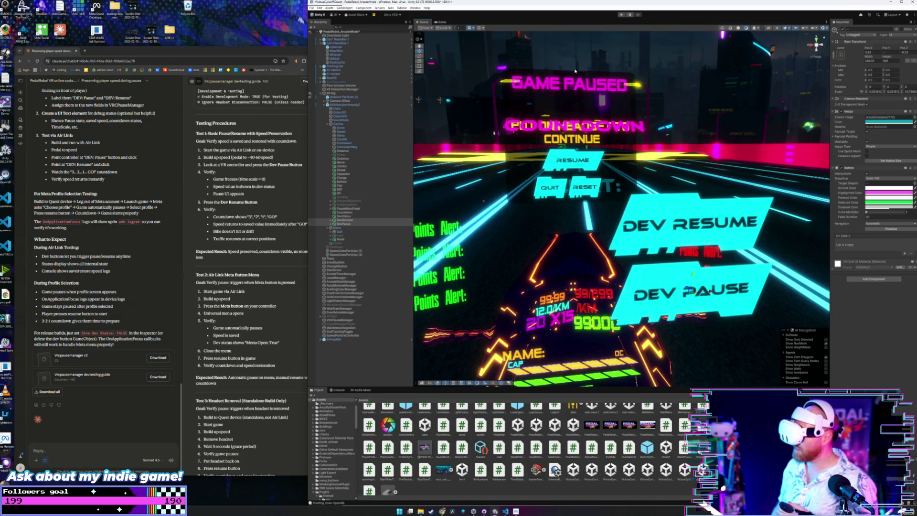
Test the repositioned DEV PAUSE and DEV RESUME buttons in play mode with the headset, then expand Camera Offset
left_click(622, 15)
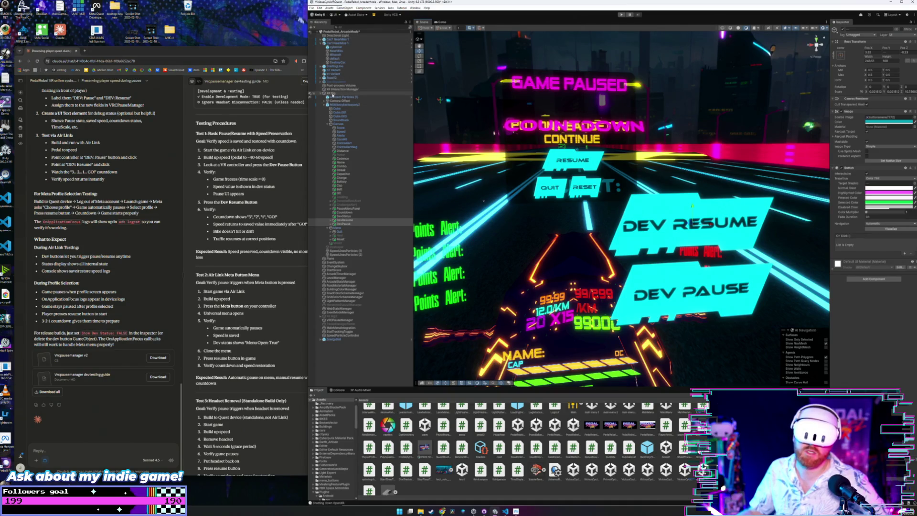
left_click(325, 101)
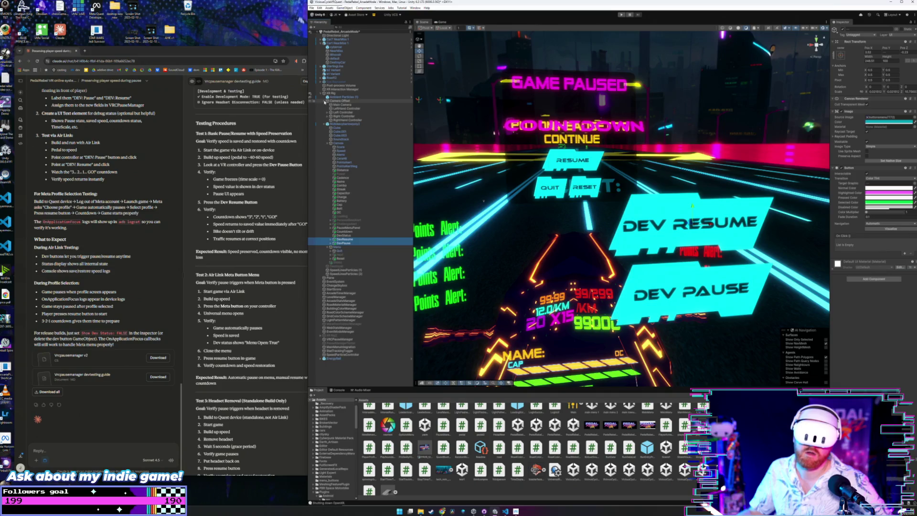
Inspect the Main Camera and the left controller's Poke and Near-Far interactors
left_click(336, 105)
left_click(328, 113)
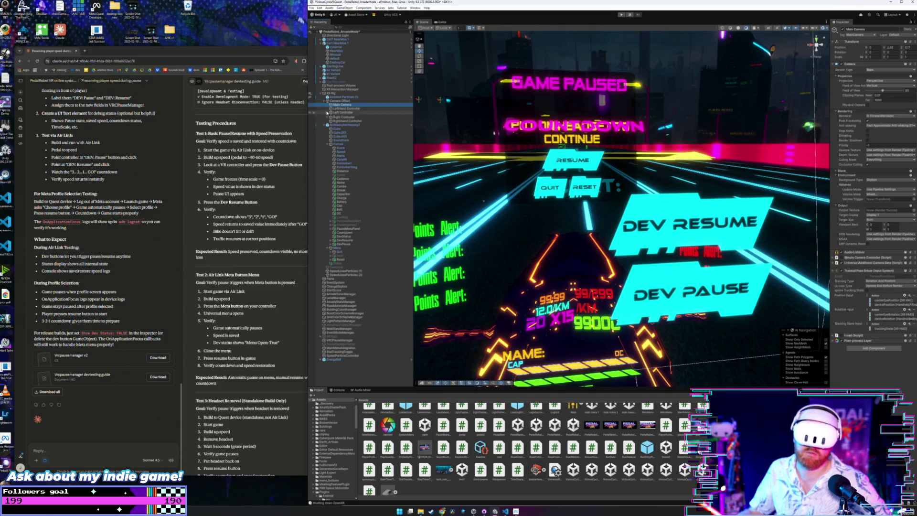
left_click(358, 117)
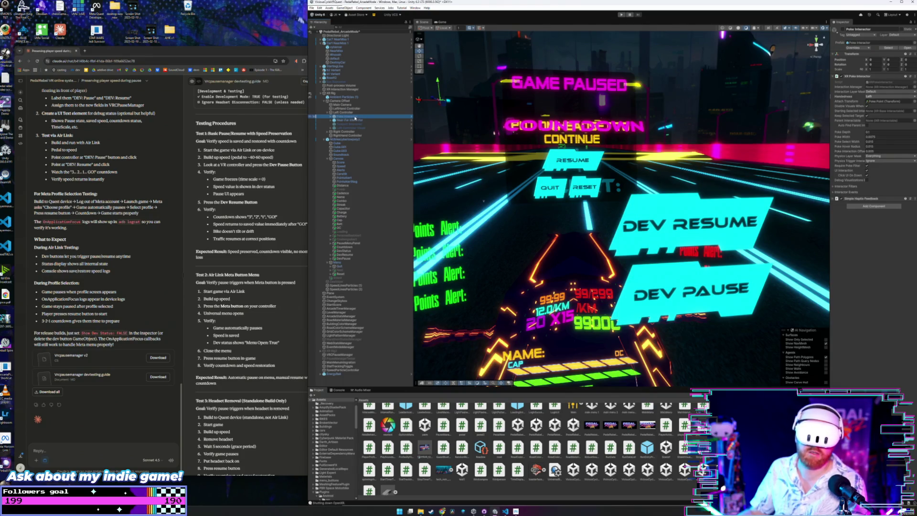
left_click_drag(355, 118, 361, 126)
left_click(359, 120)
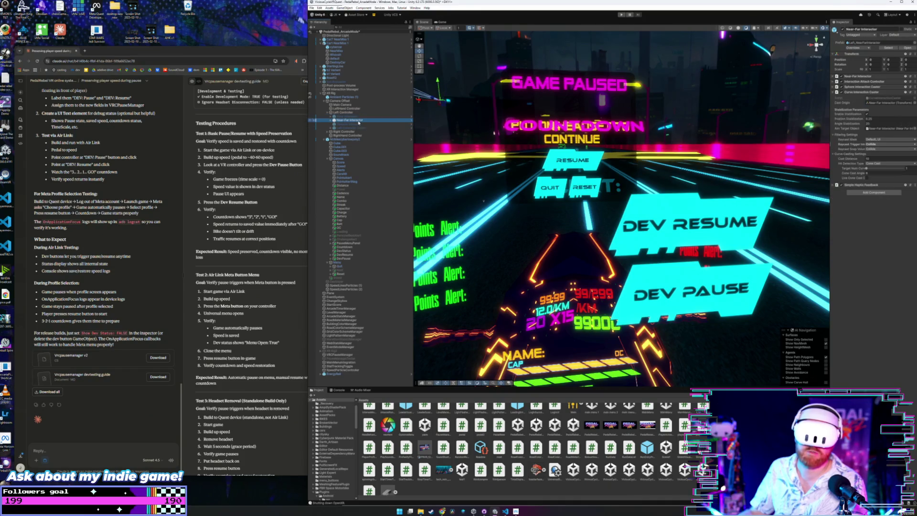
Compare the right controller's Poke Interactor with the left one, then enter play mode
left_click(327, 132)
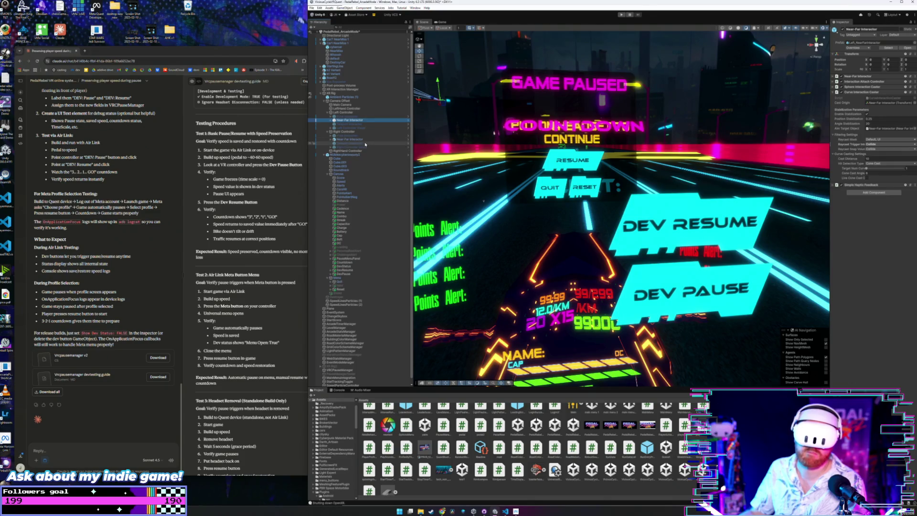
left_click(353, 136)
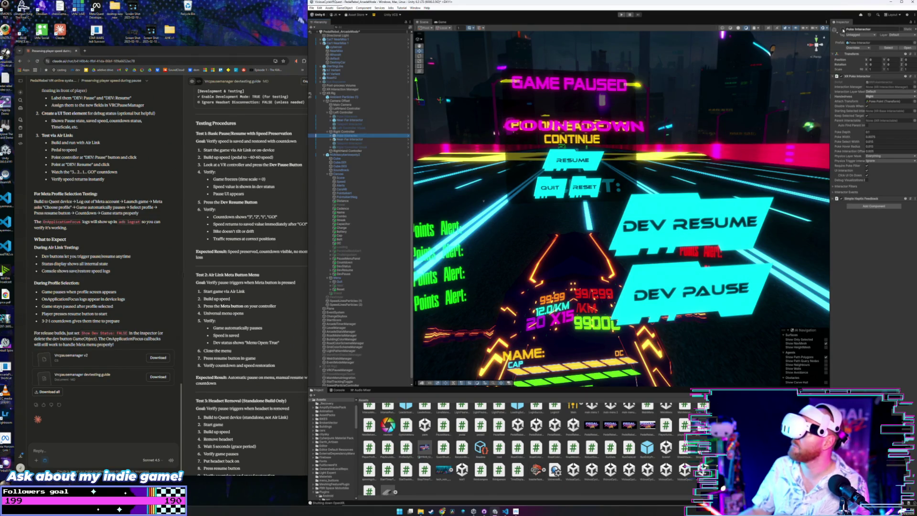
left_click(347, 116)
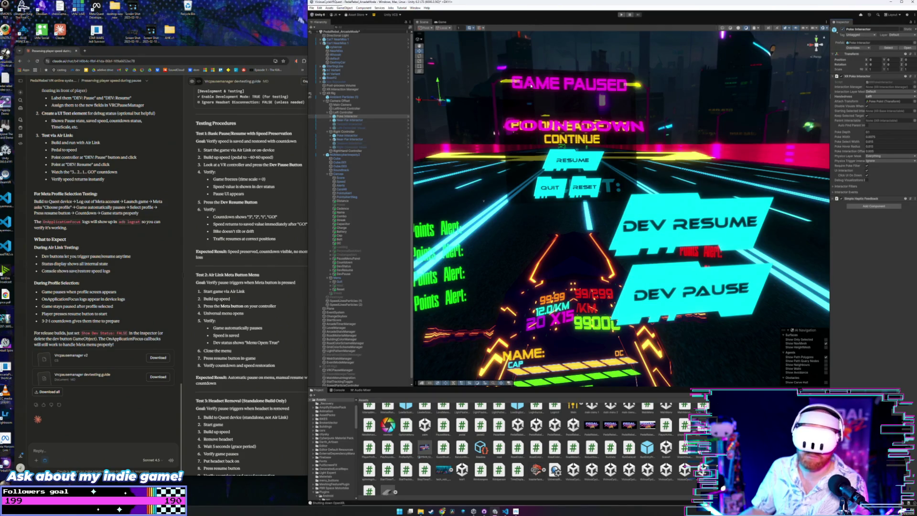
left_click(620, 14)
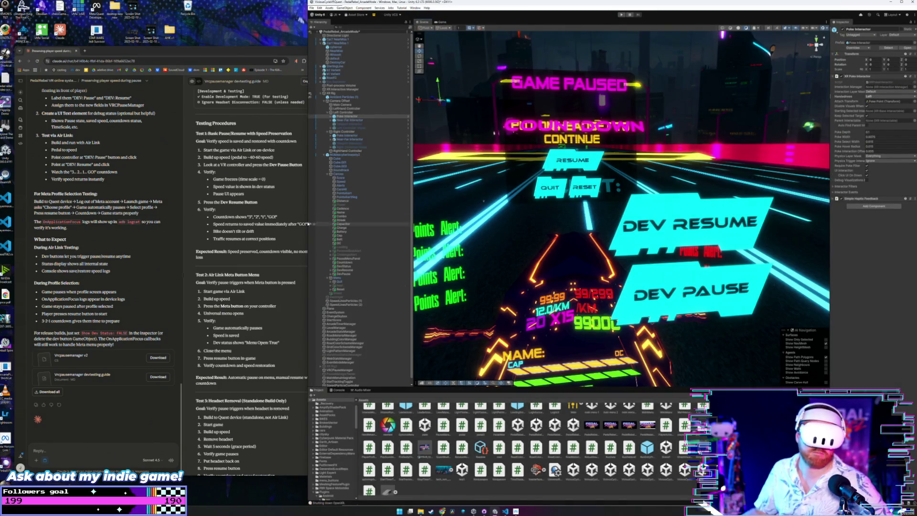
Scroll into the dev testing guide in Claude, briefly checking the Loading text object in Unity
left_click(287, 325)
scroll(274, 426, "down", 7)
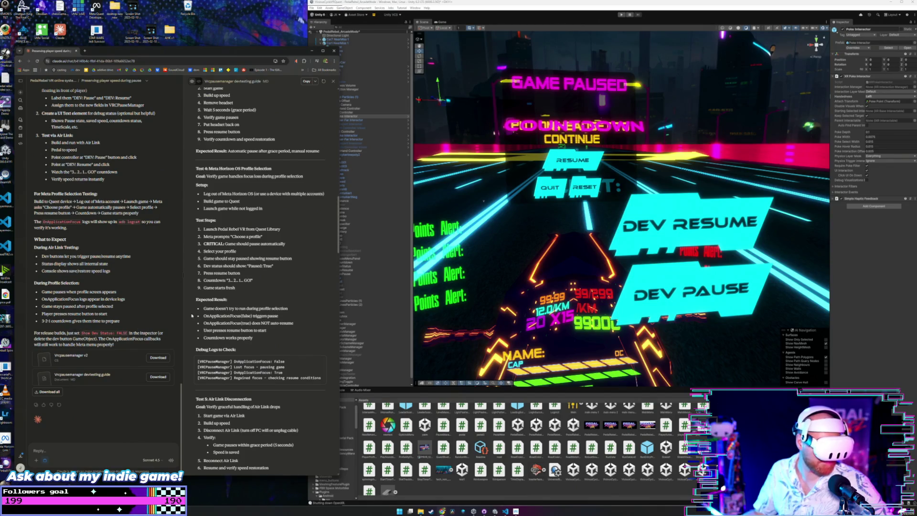
scroll(268, 211, "up", 2)
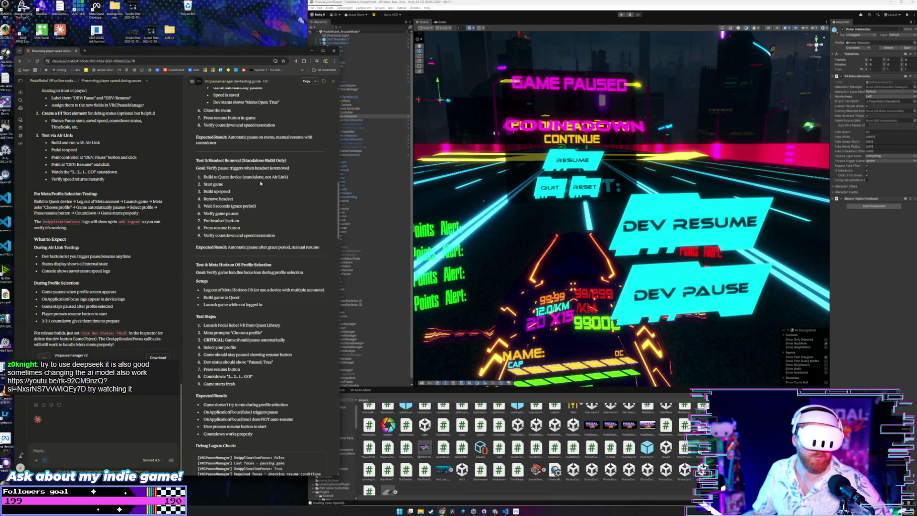
scroll(261, 183, "down", 3)
scroll(261, 184, "down", 3)
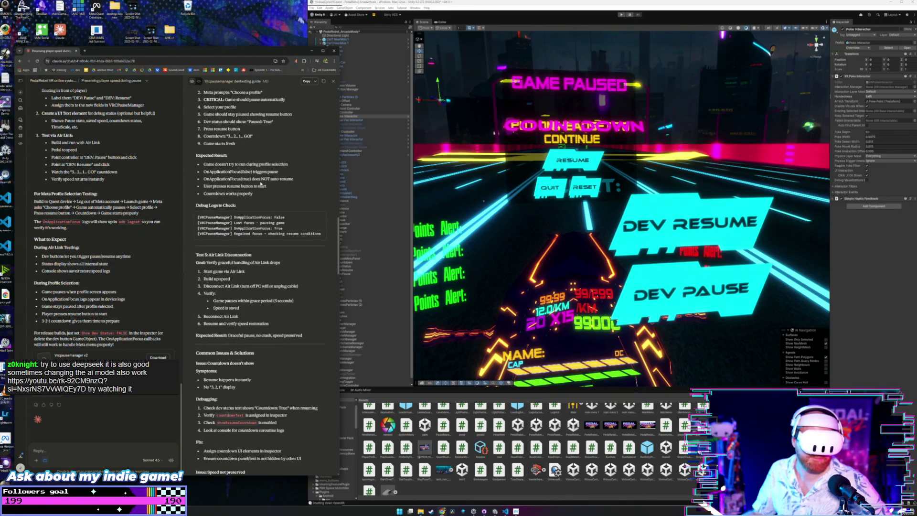
scroll(260, 184, "down", 1)
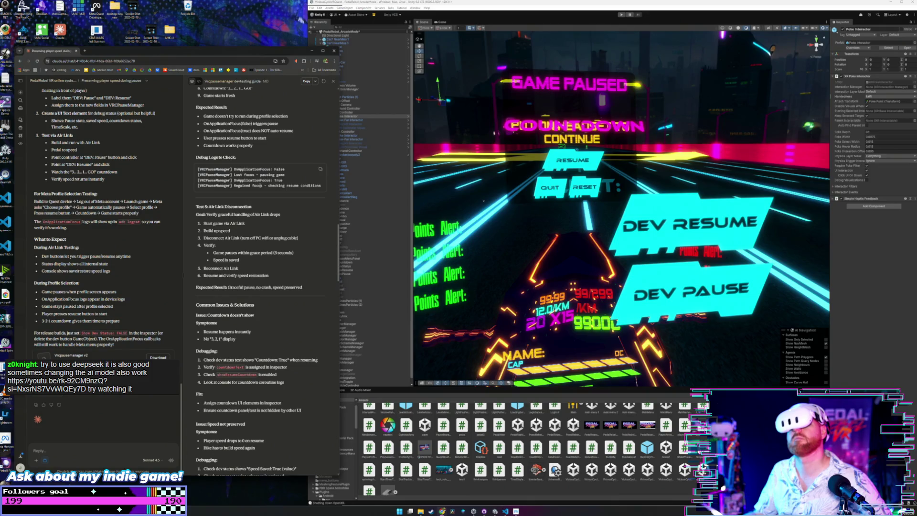
left_click(374, 247)
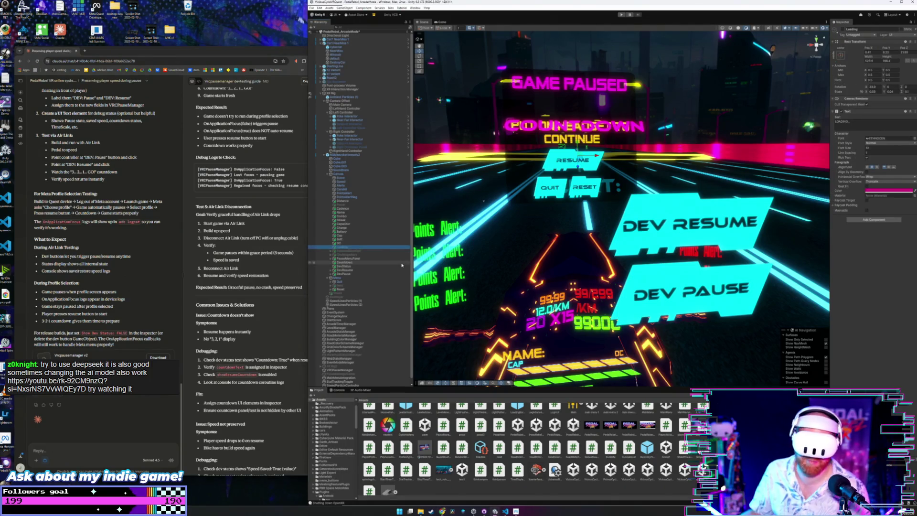
scroll(377, 267, "down", 1)
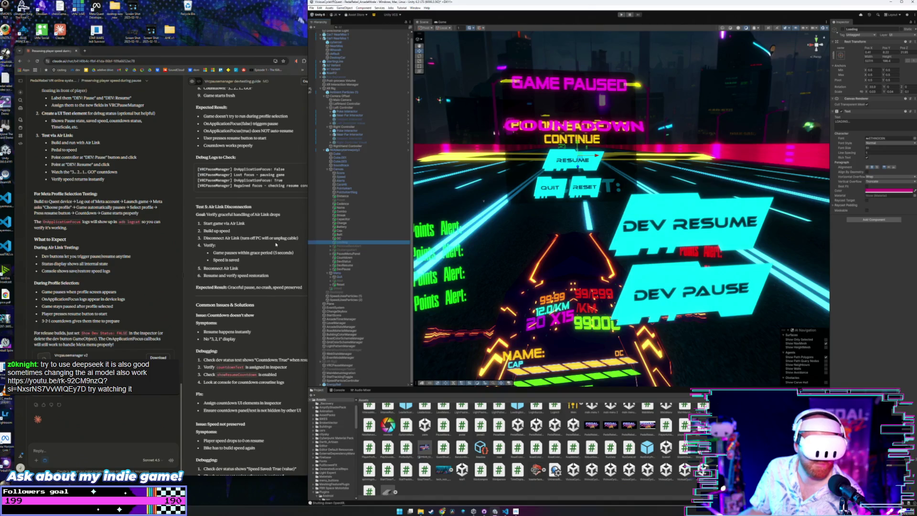
Read the guide's Test 2–4 sections on menu-button, headset-removal and profile-selection pauses
left_click(300, 253)
scroll(304, 261, "down", 1)
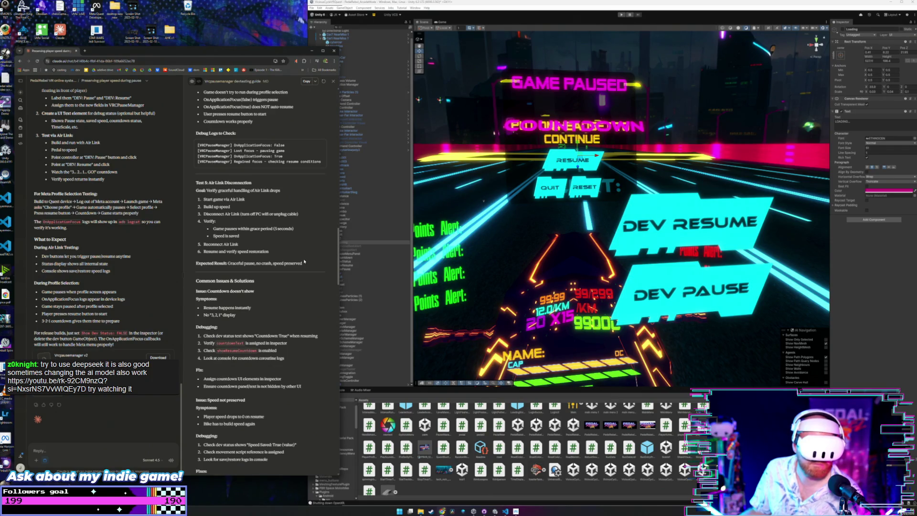
scroll(297, 321, "down", 2)
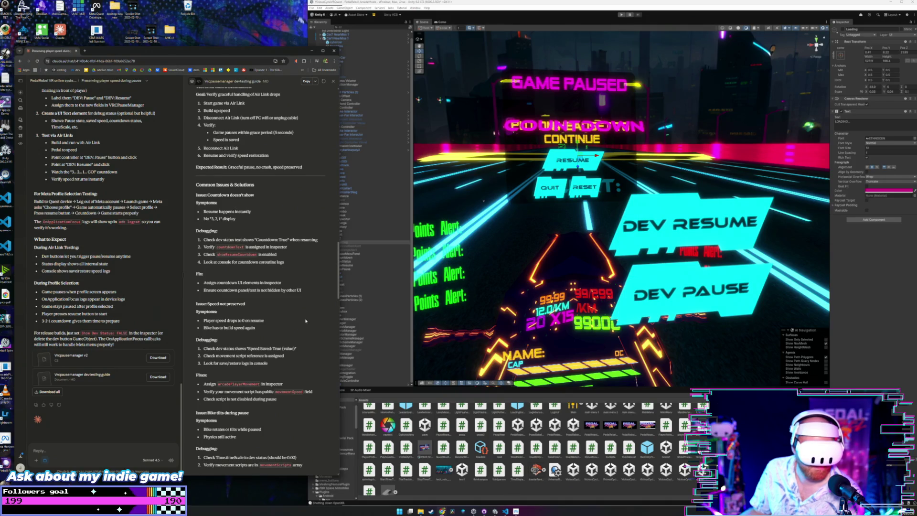
scroll(305, 321, "down", 3)
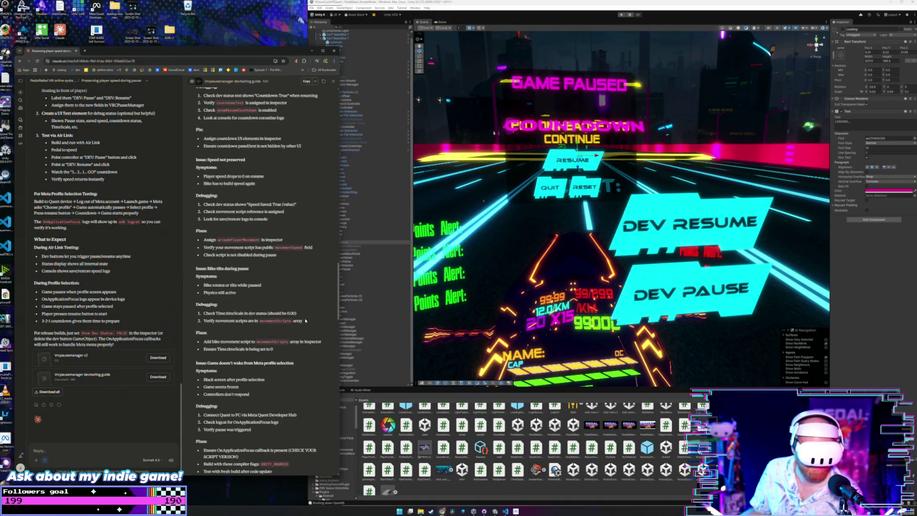
scroll(306, 321, "down", 2)
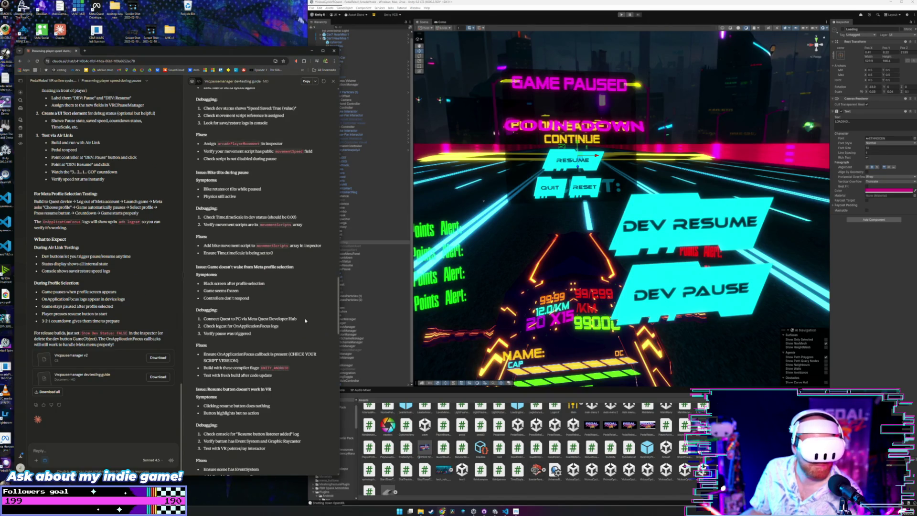
scroll(306, 321, "down", 2)
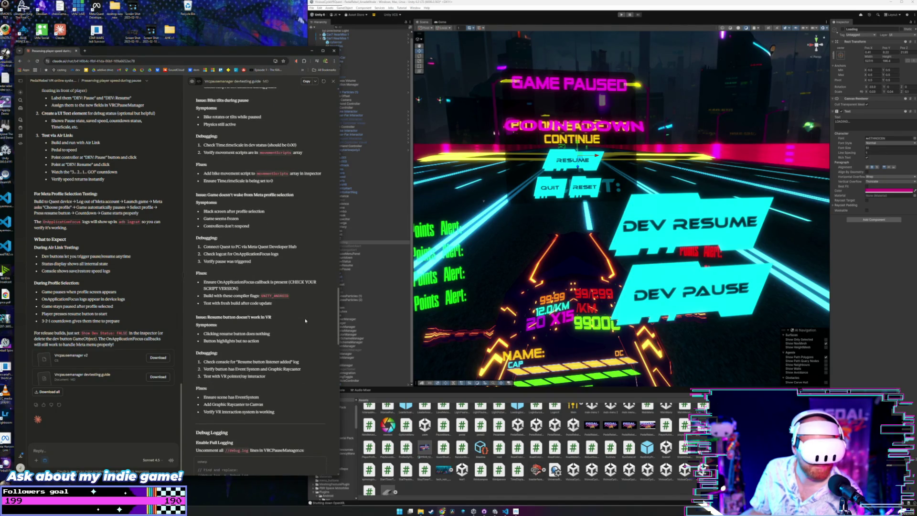
scroll(305, 321, "down", 1)
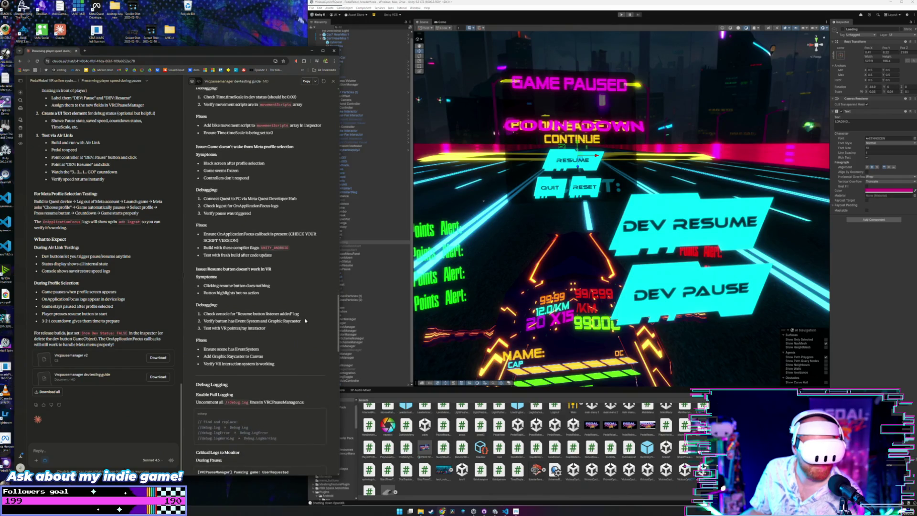
scroll(306, 321, "down", 2)
scroll(305, 320, "down", 6)
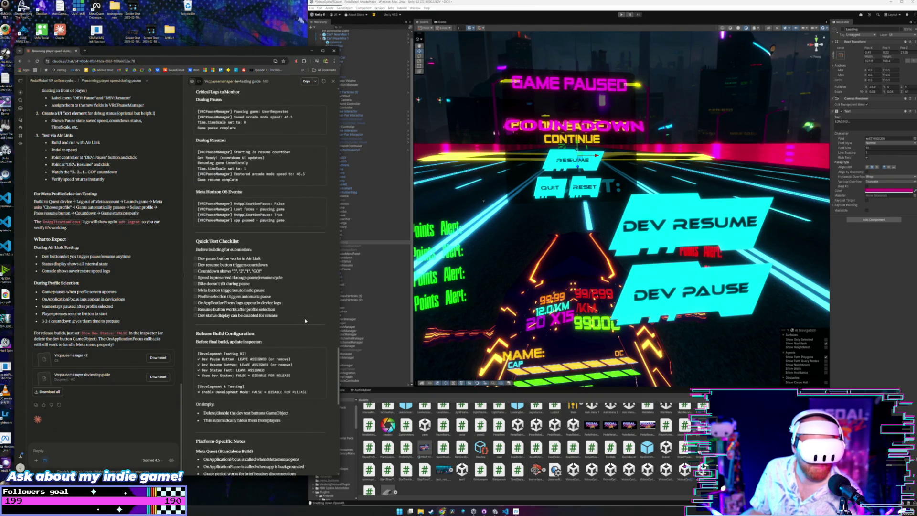
scroll(294, 266, "up", 1)
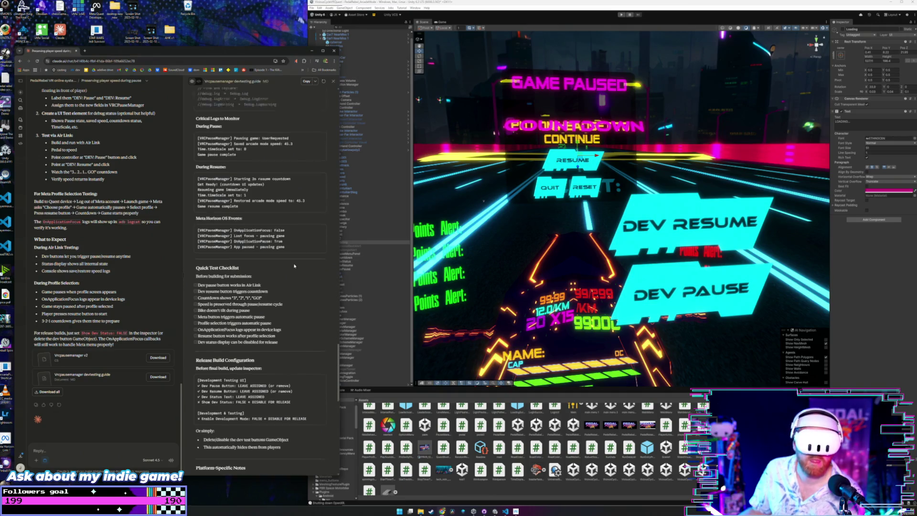
scroll(294, 265, "down", 15)
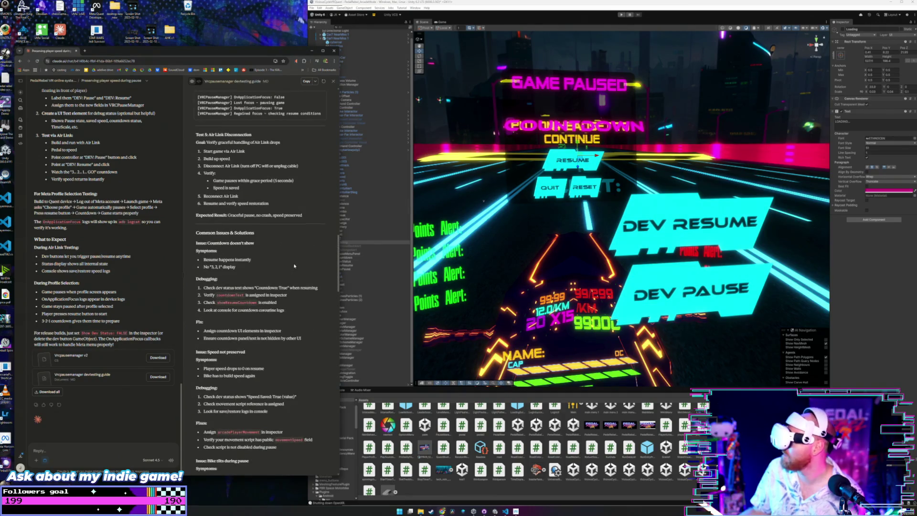
scroll(294, 266, "up", 5)
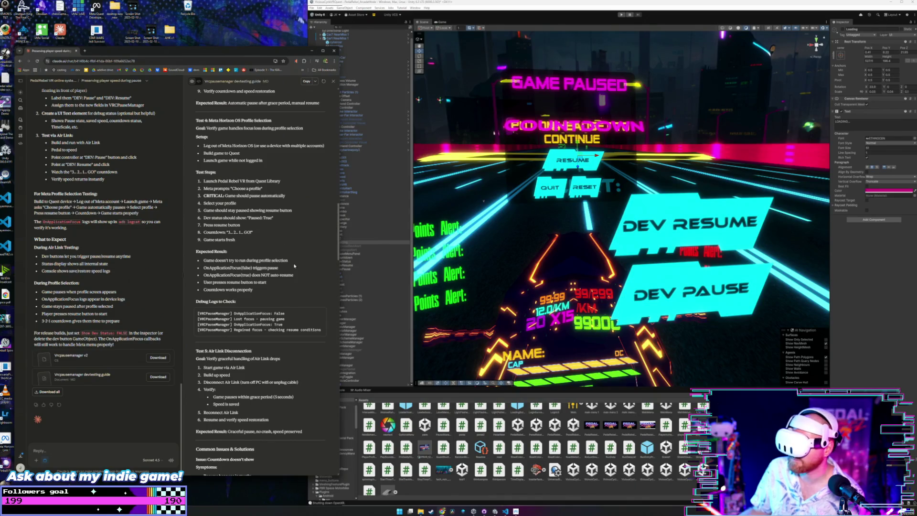
scroll(294, 266, "up", 4)
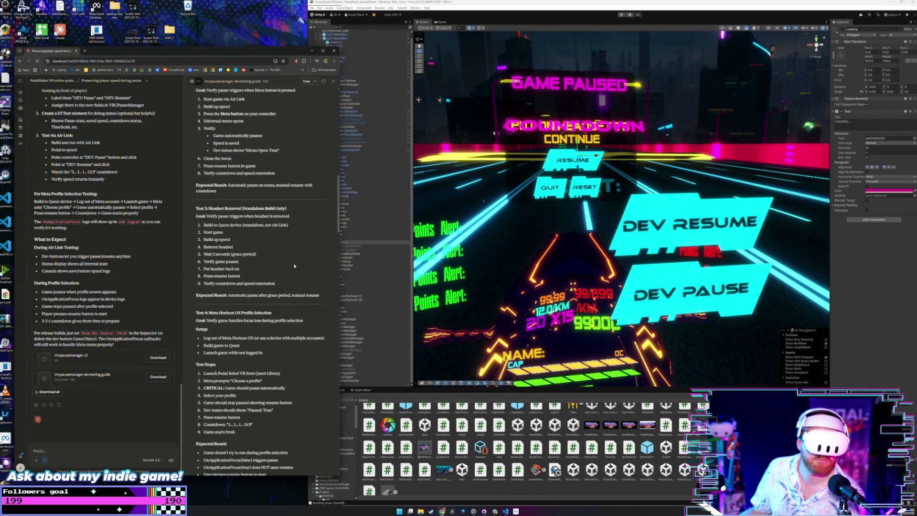
scroll(294, 266, "up", 1)
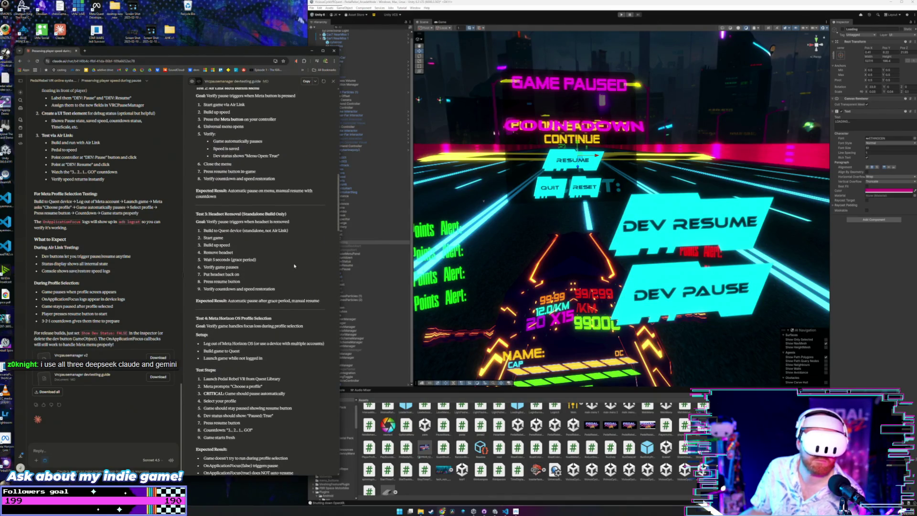
Select the Poke Interactor, then the right controller's Near-Far Interactor and its LineVisual child
left_click(386, 144)
left_click(373, 112)
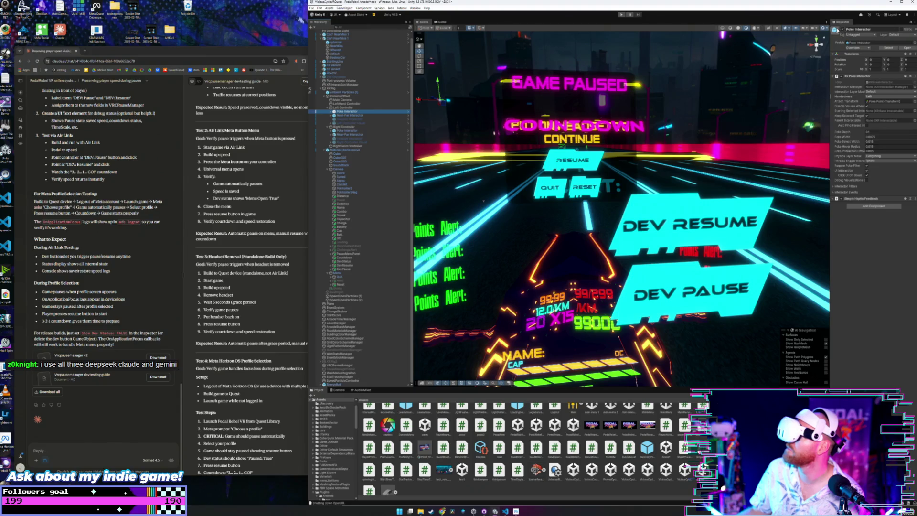
left_click(362, 130)
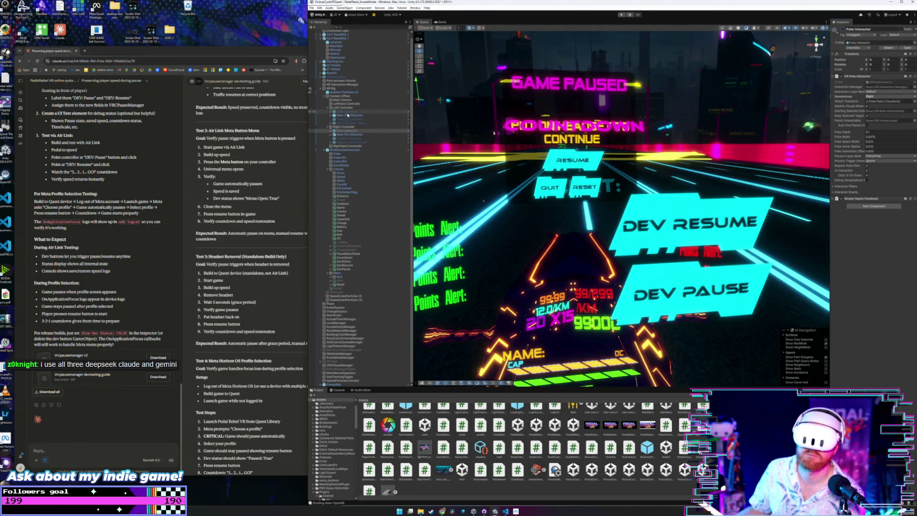
left_click(351, 134)
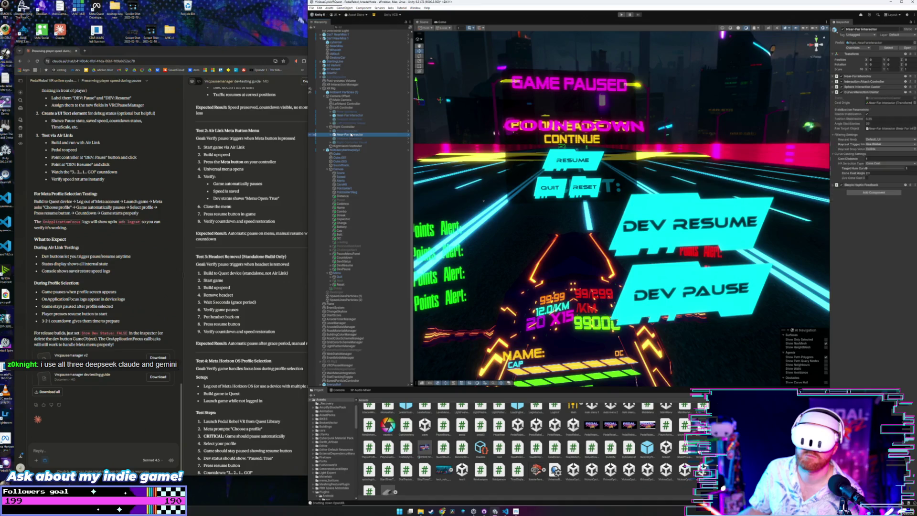
left_click(333, 135)
left_click(353, 138)
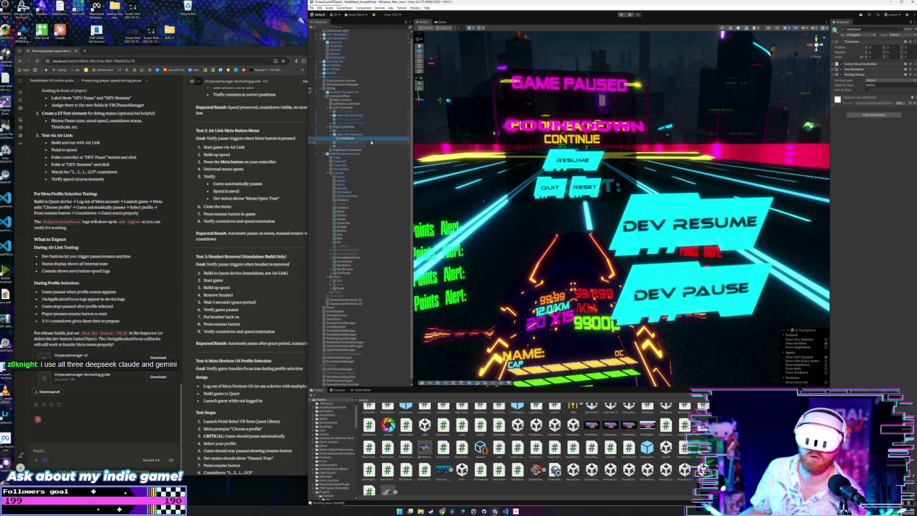
Expand and collapse LineVisual's Curve Visual Controller and Line Renderer components
left_click(834, 64)
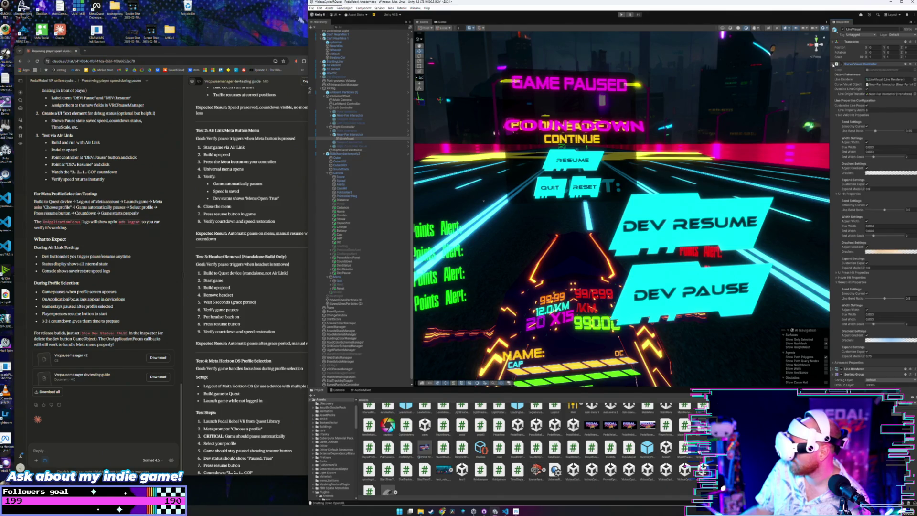
left_click(833, 64)
left_click(833, 69)
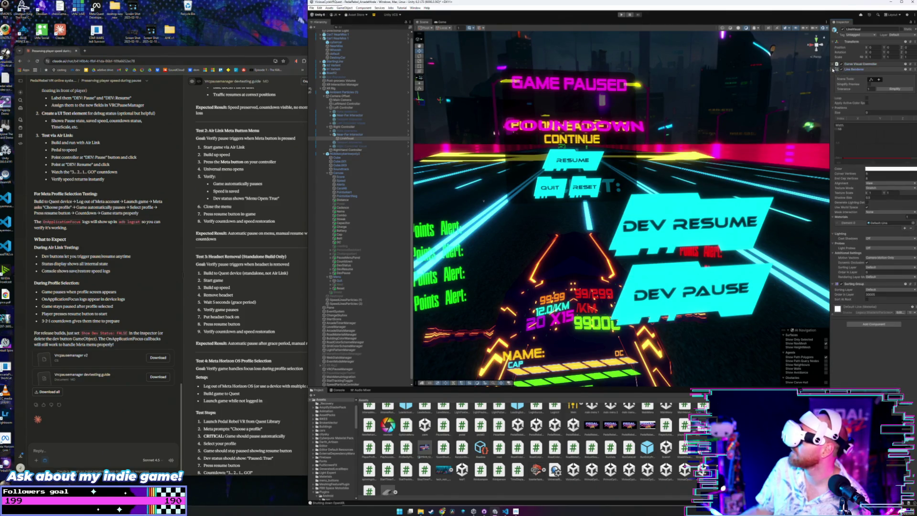
left_click(833, 69)
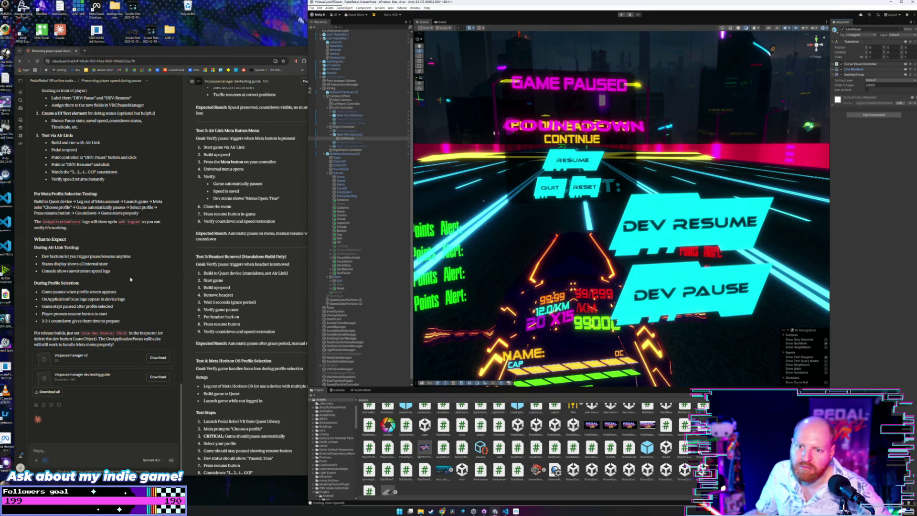
Ask Claude to add a VR controller thumbstick-click pause so the pause menu and countdown are easier to test
left_click(165, 208)
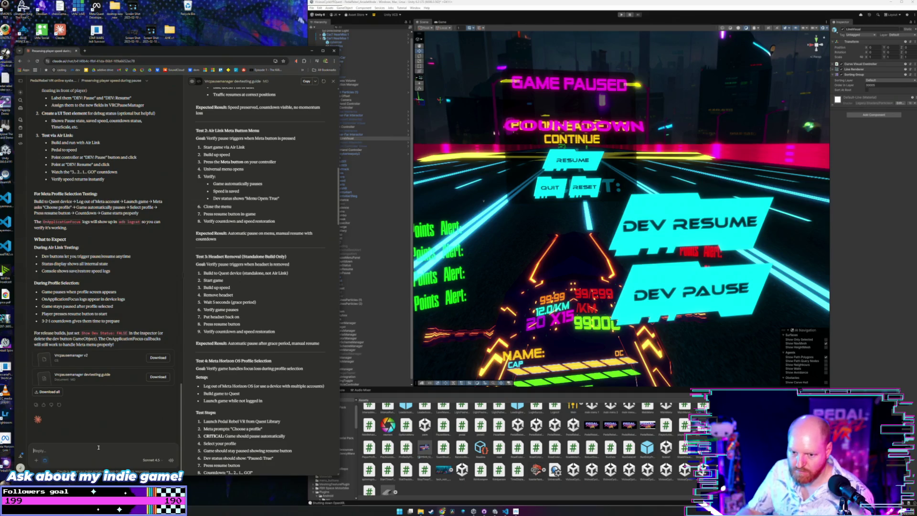
type("ok thinkis")
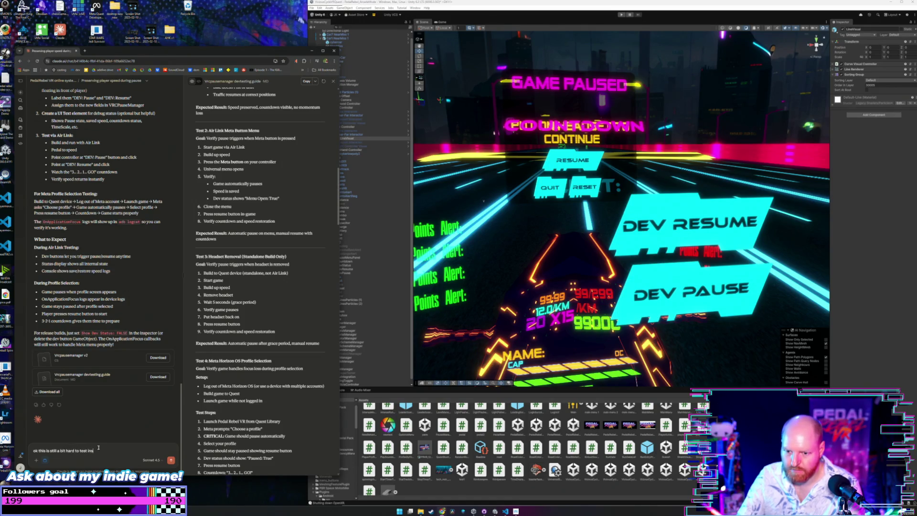
key("BackSpace")
key("BackSpace")
type("with a")
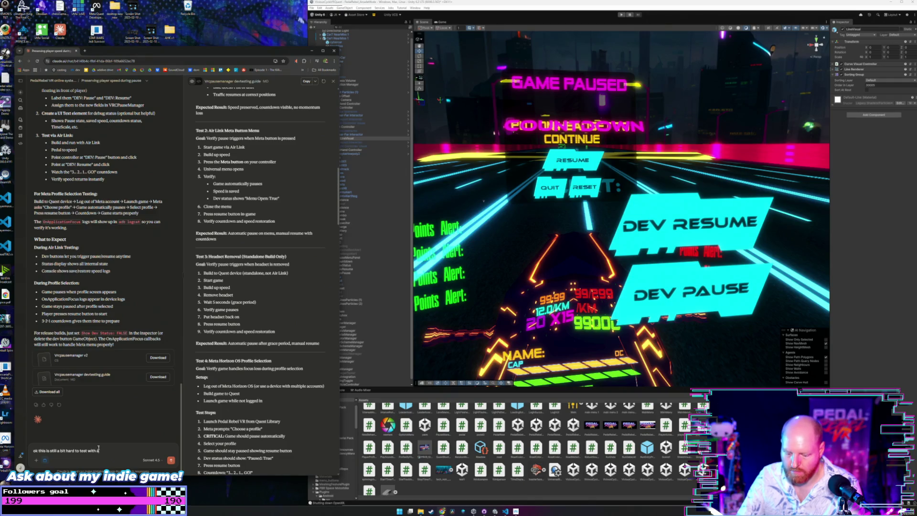
type("ir link lets add a pause button a")
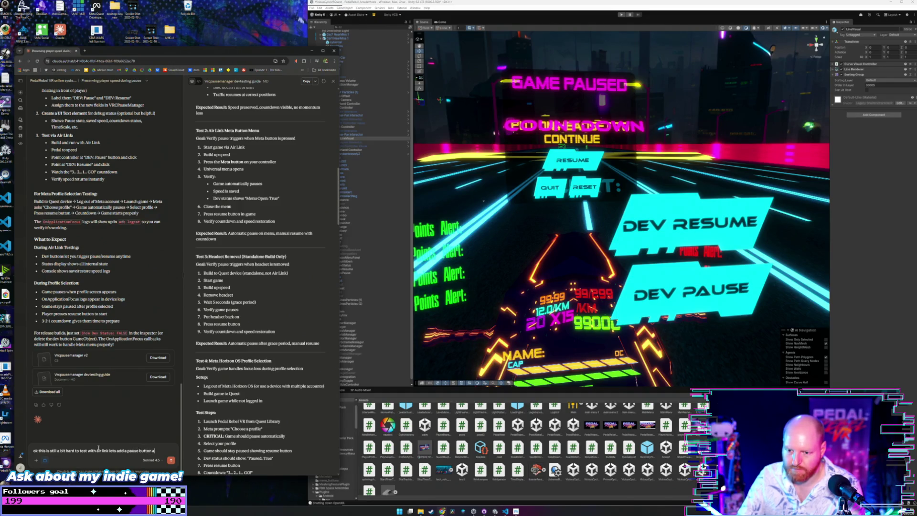
type("the VR controller itself")
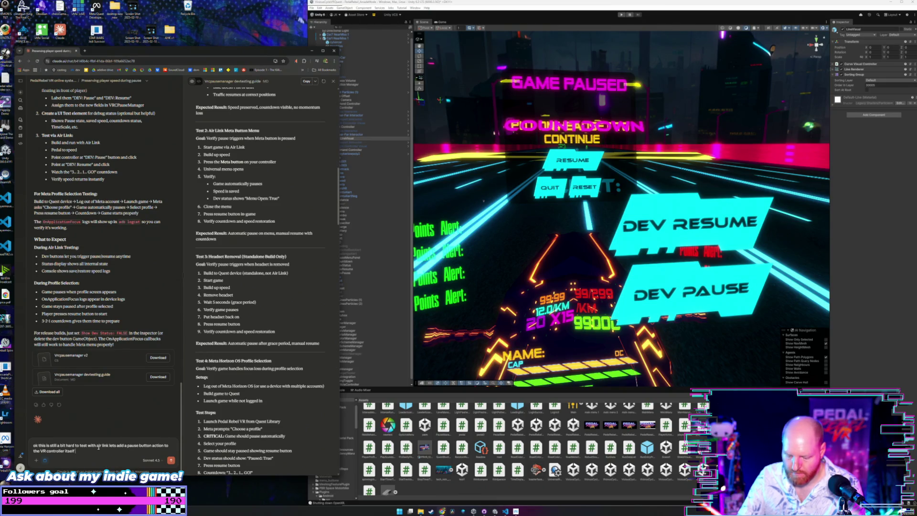
type(" such as")
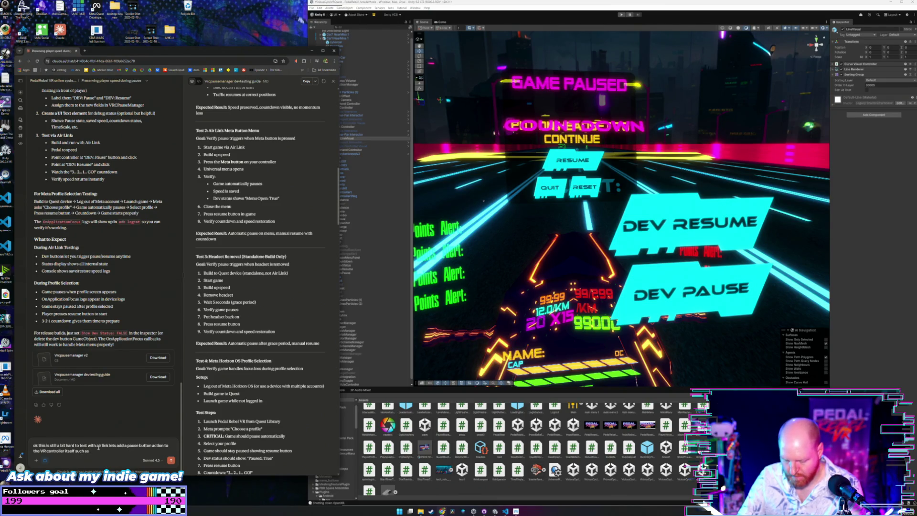
type(" clicking")
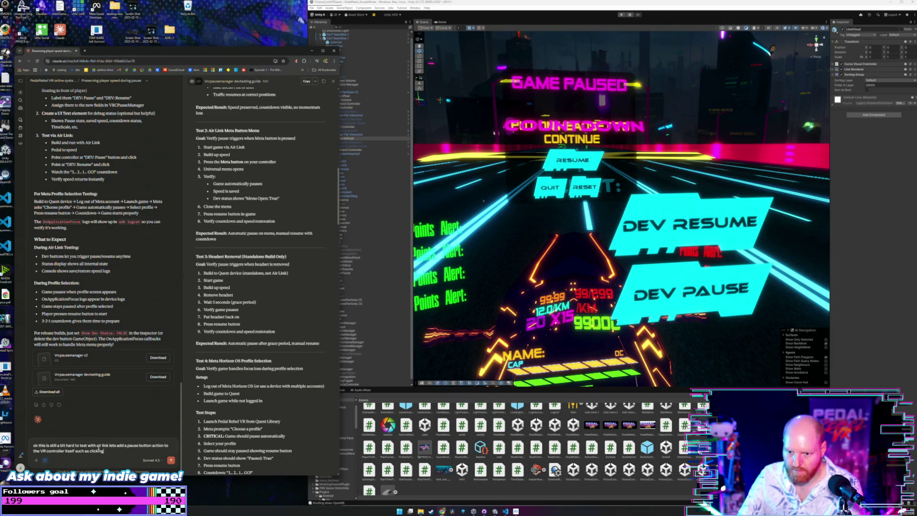
type("umbstick so that we can t")
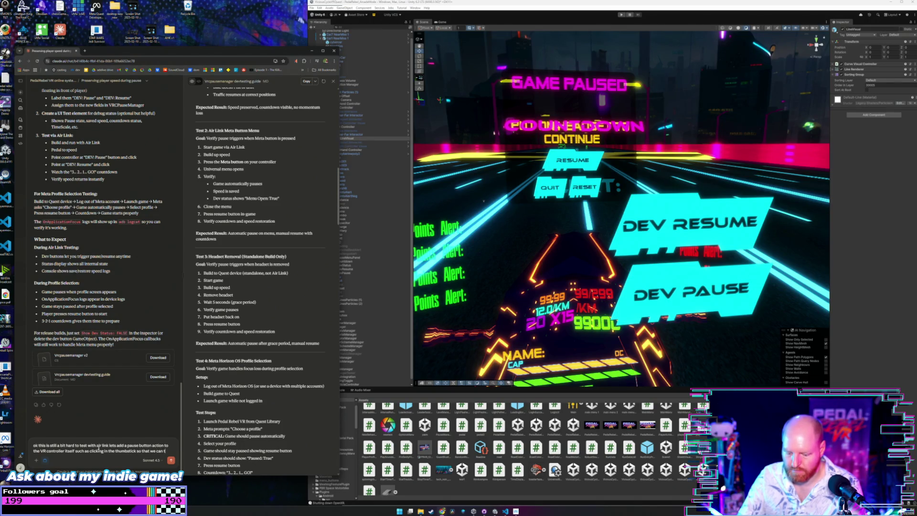
type("est the menu and count down system easily")
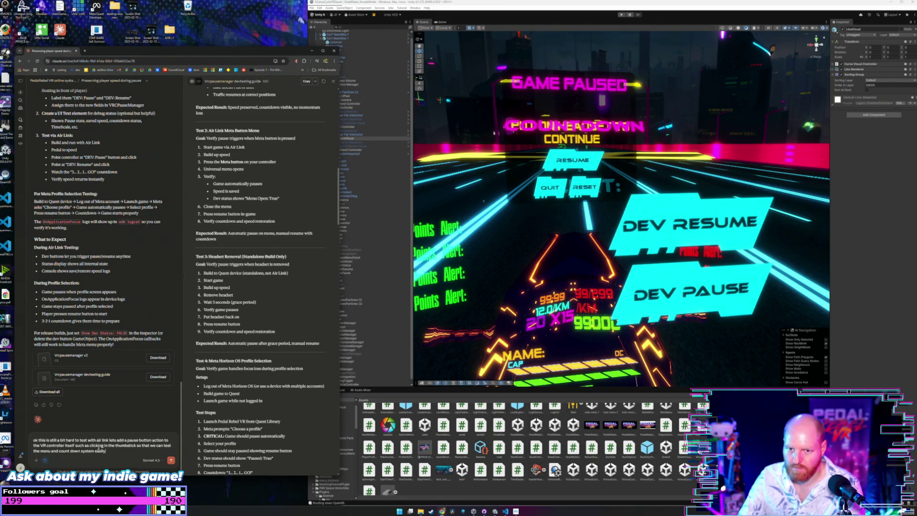
key("Return")
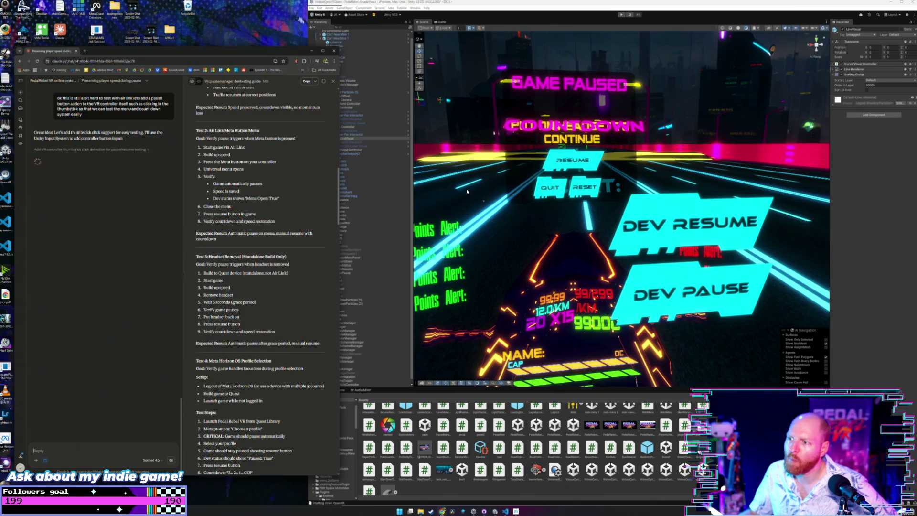
left_click(397, 148)
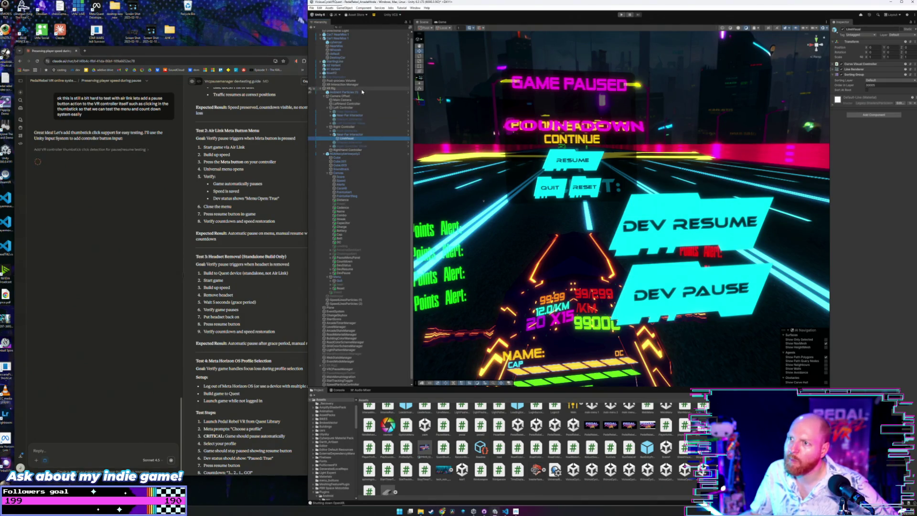
left_click(363, 97)
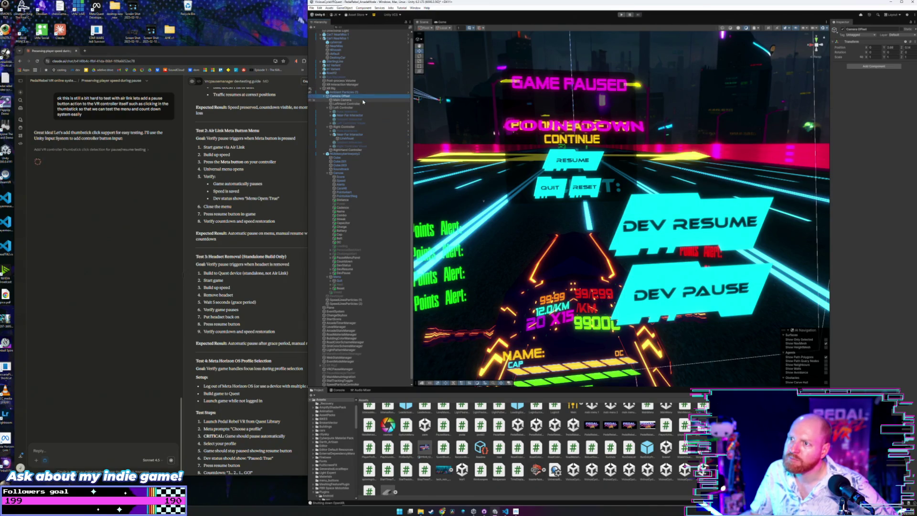
left_click(362, 103)
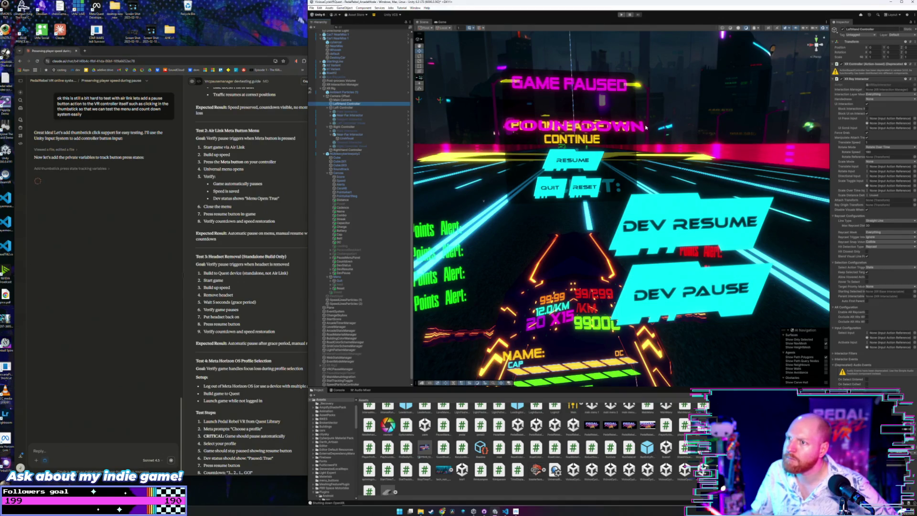
left_click(348, 108)
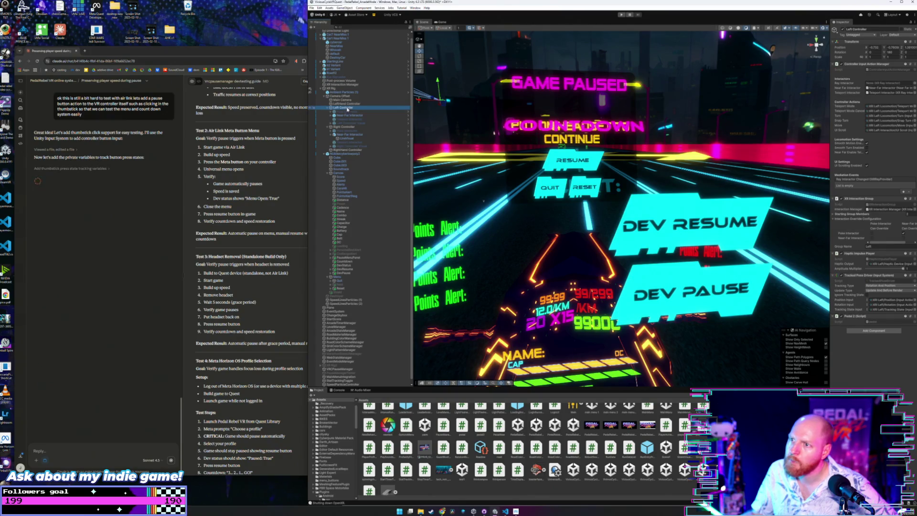
left_click(329, 109)
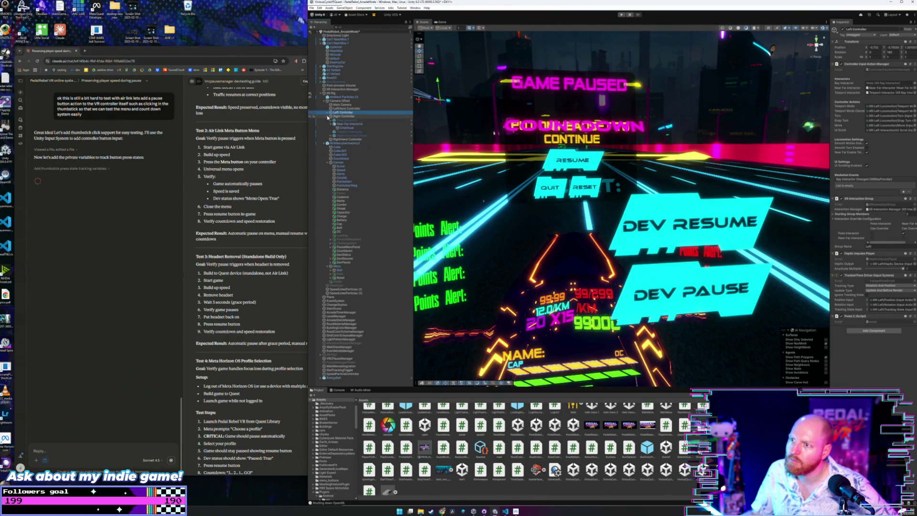
left_click(328, 117)
left_click(336, 108)
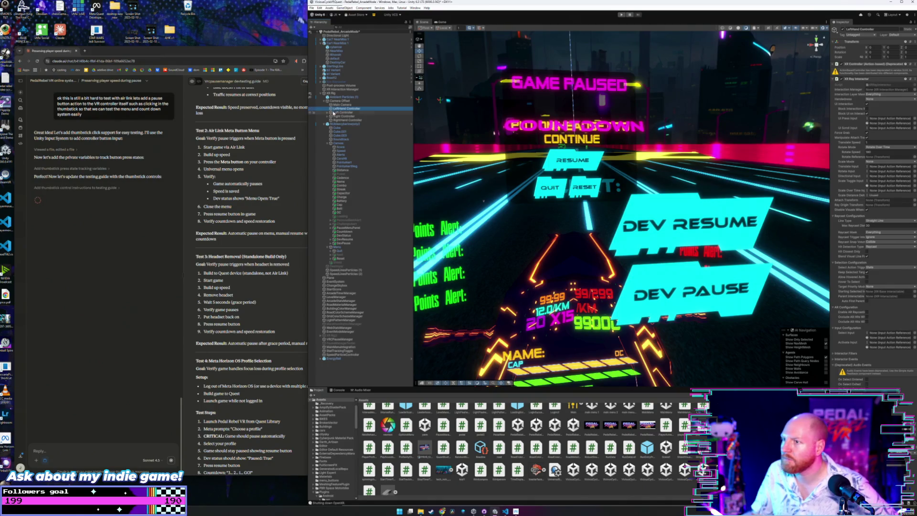
left_click(335, 112)
left_click(328, 112)
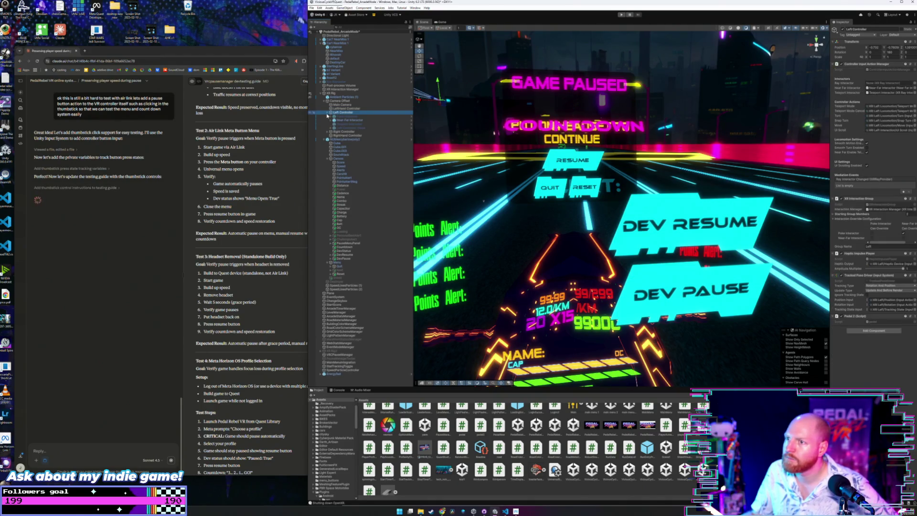
left_click(333, 119)
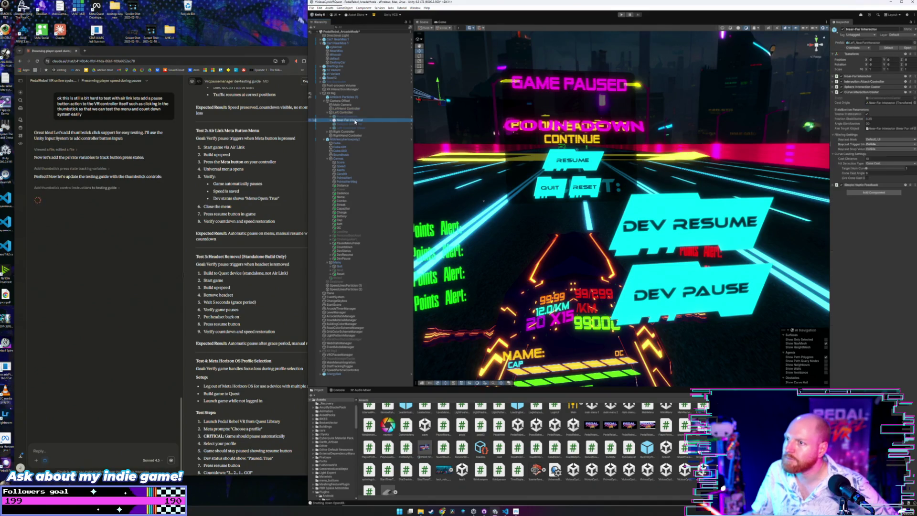
left_click(328, 113)
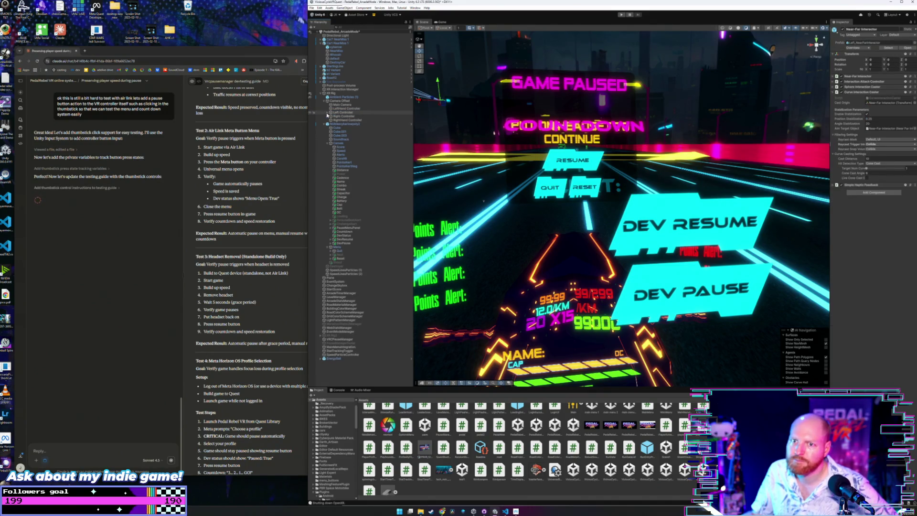
left_click(340, 113)
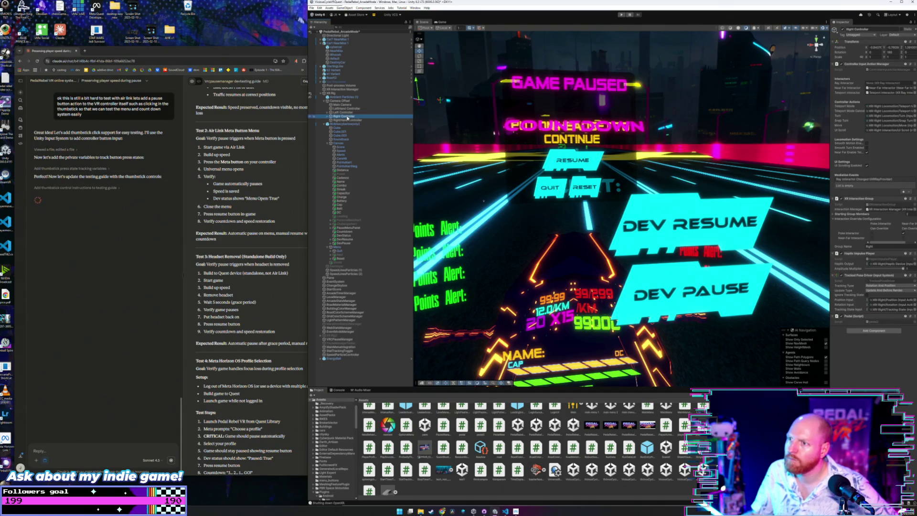
left_click(347, 116)
left_click(345, 120)
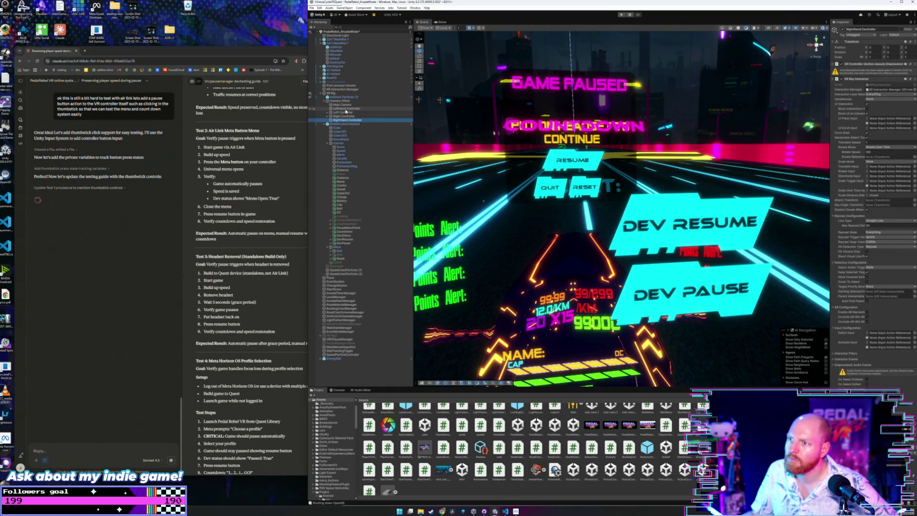
left_click(346, 109)
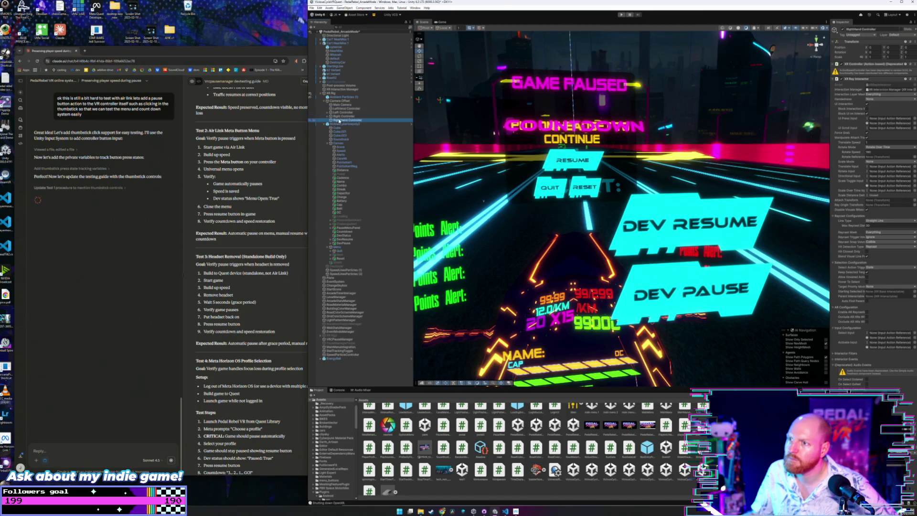
left_click(343, 113)
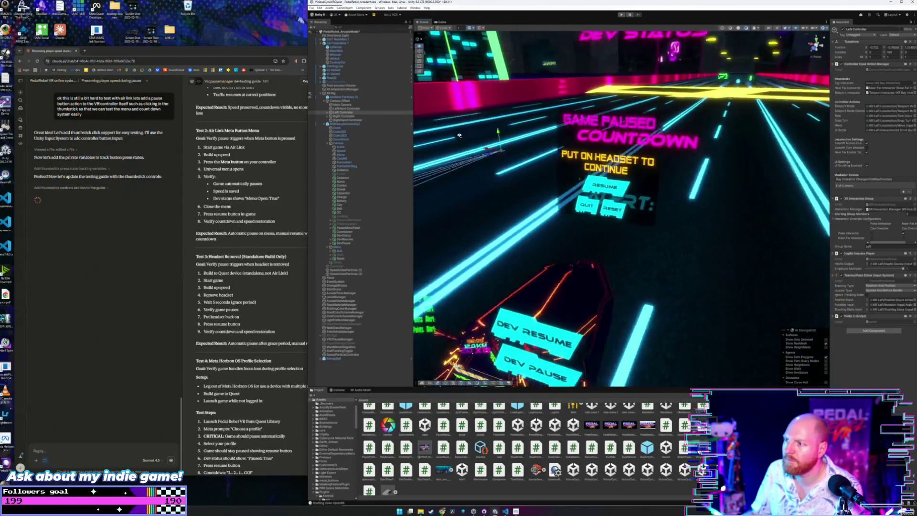
left_click(353, 117)
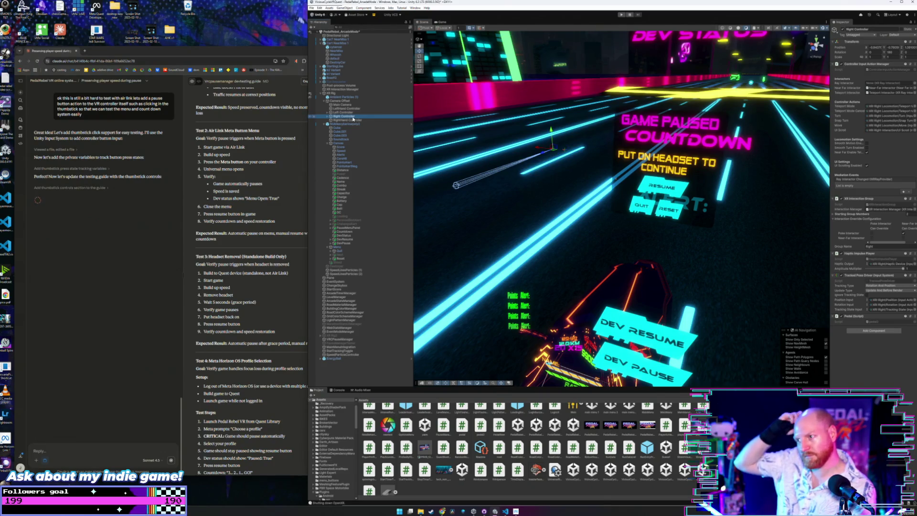
left_click(349, 113)
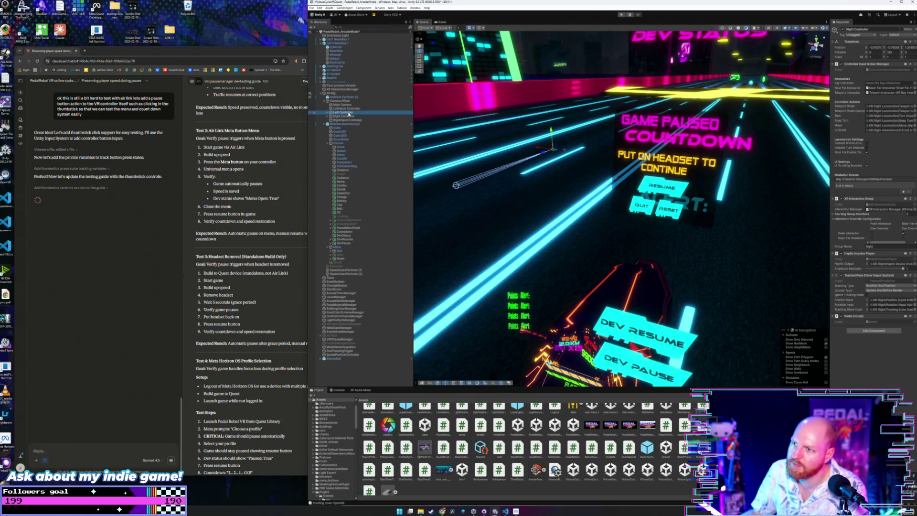
left_click(345, 121)
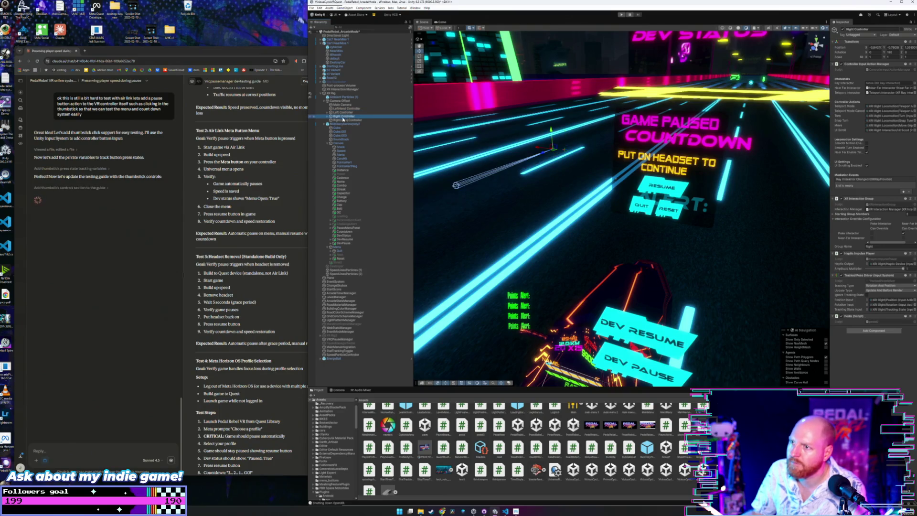
left_click(345, 117)
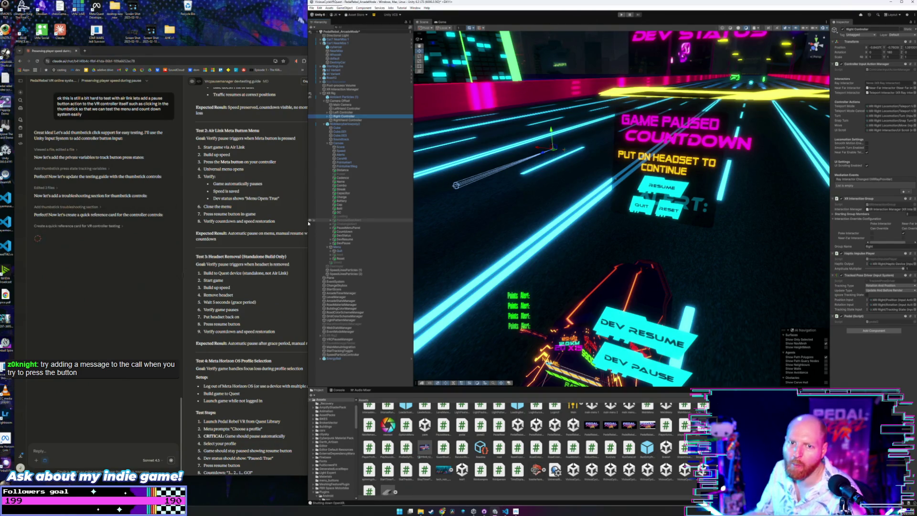
mouse_move(487, 234)
left_mouse_down()
mouse_move(544, 230)
mouse_move(536, 228)
left_mouse_up()
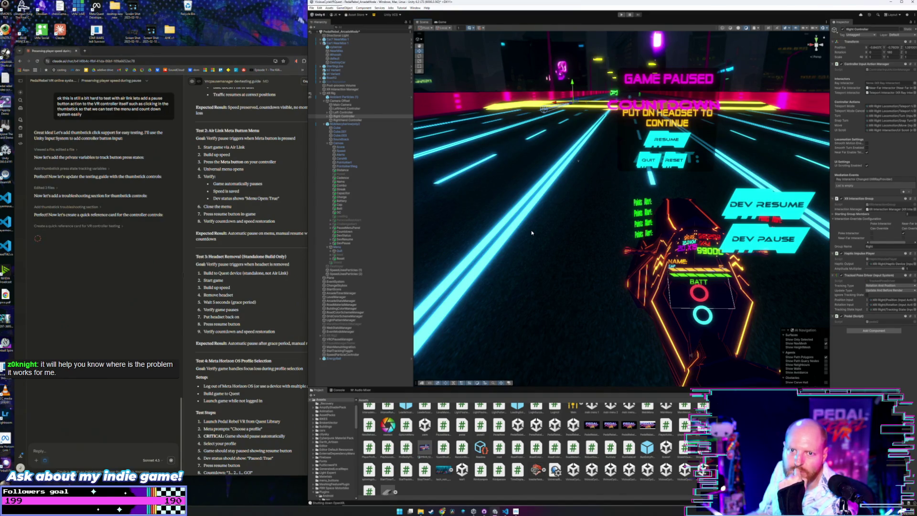
Show the Console and scroll up through the last session's warnings and Debug.Log messages
left_click(338, 390)
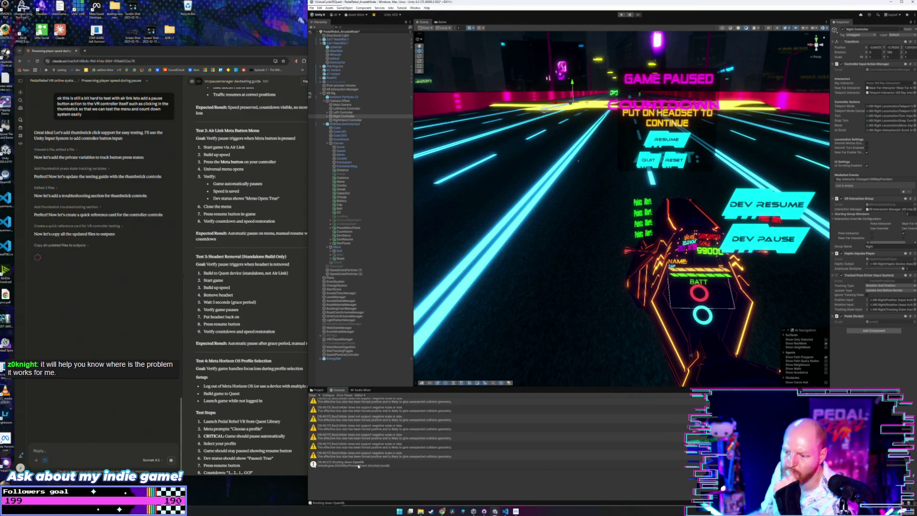
scroll(391, 463, "up", 5)
scroll(392, 463, "up", 2)
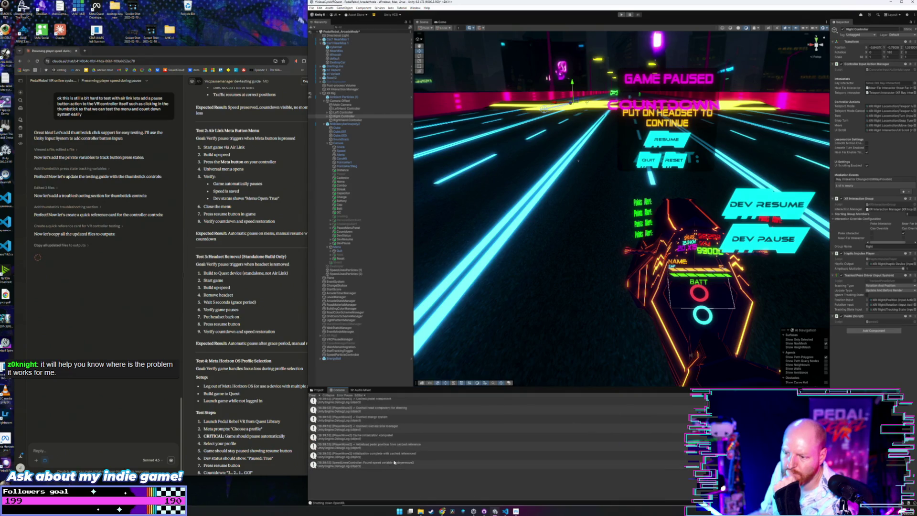
scroll(400, 456, "up", 4)
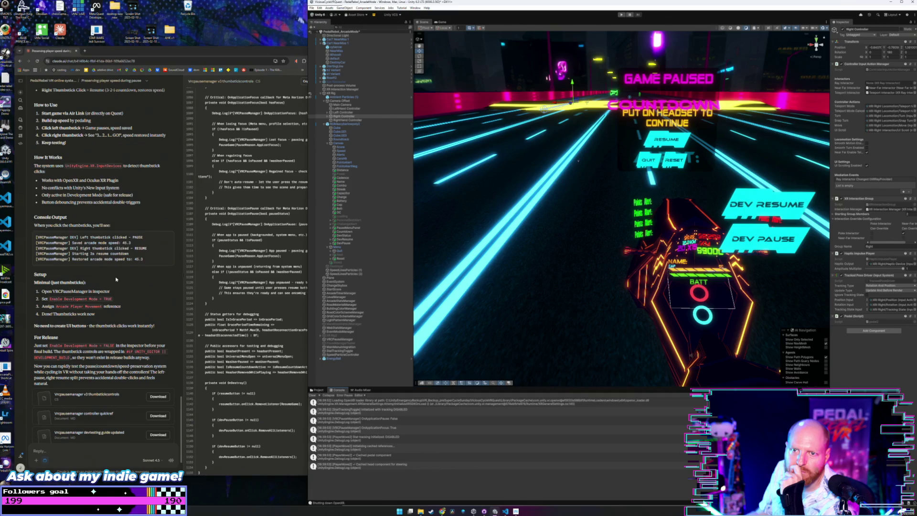
Copy the full VRCPauseManager v3 thumbstick-controls script from Claude and switch to VS Code
scroll(101, 324, "down", 2)
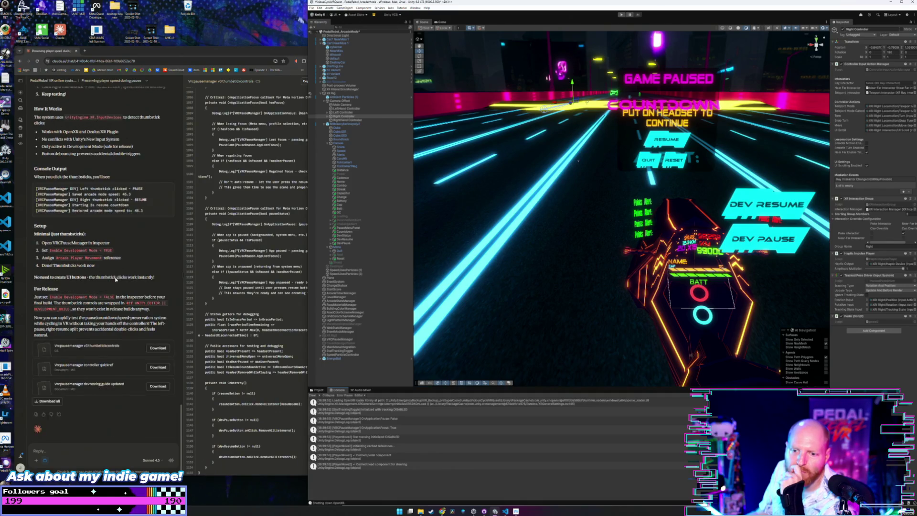
left_click(100, 341)
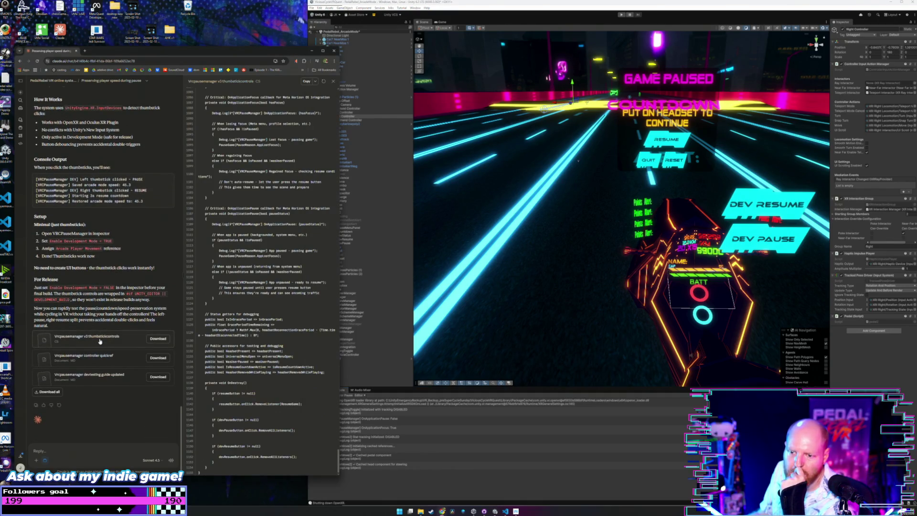
scroll(322, 307, "up", 6)
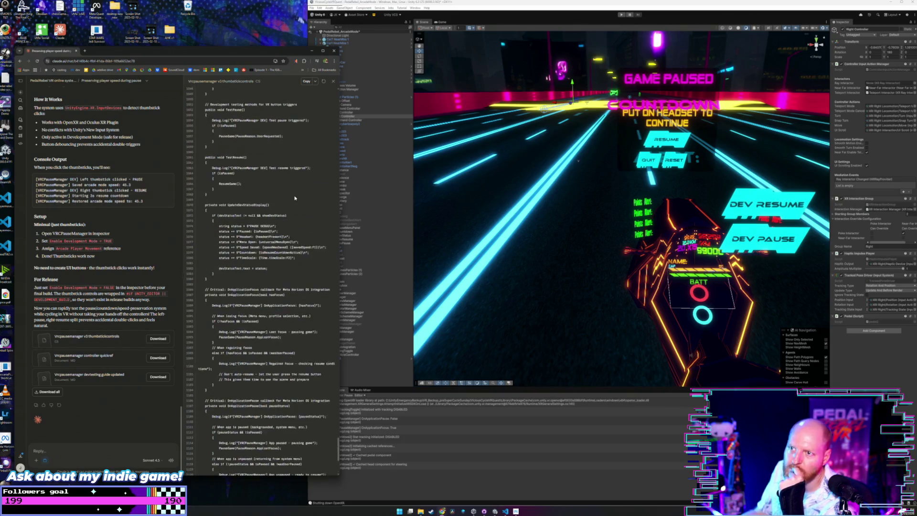
left_click_drag(338, 446, 348, 100)
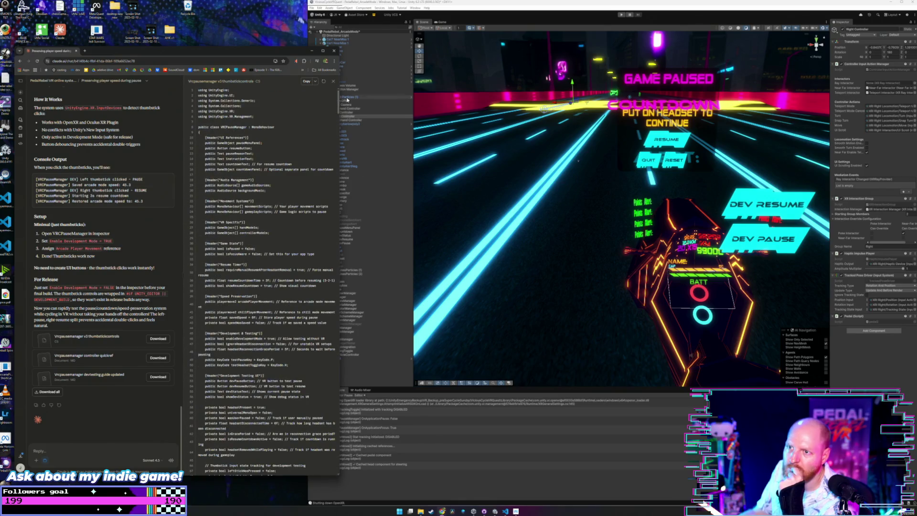
left_click(308, 83)
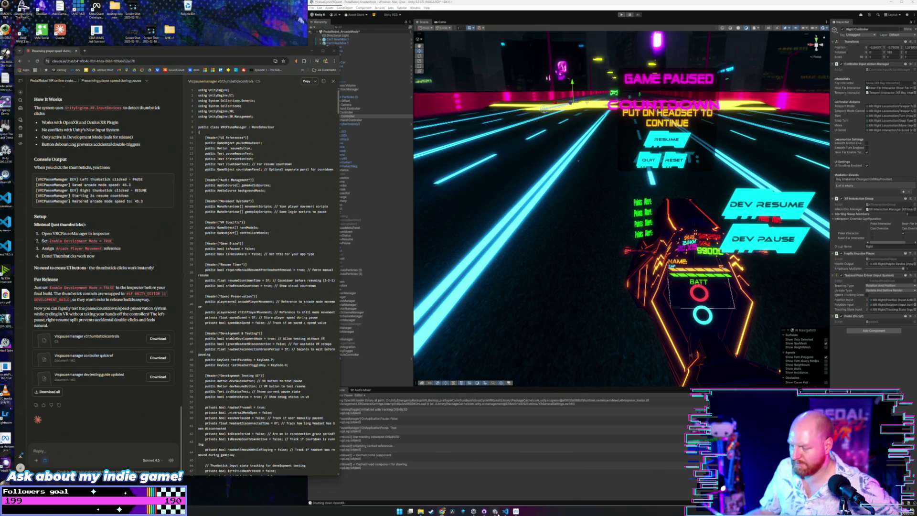
mouse_move(495, 512)
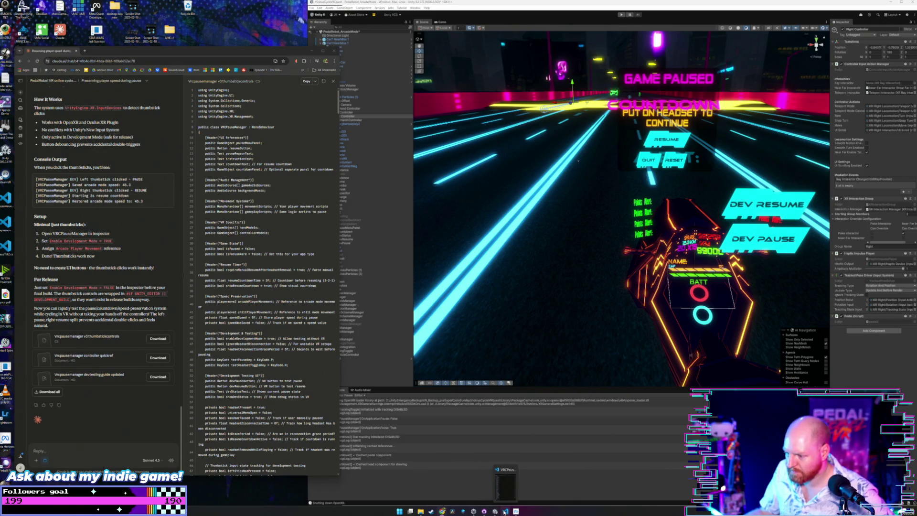
left_click(505, 511)
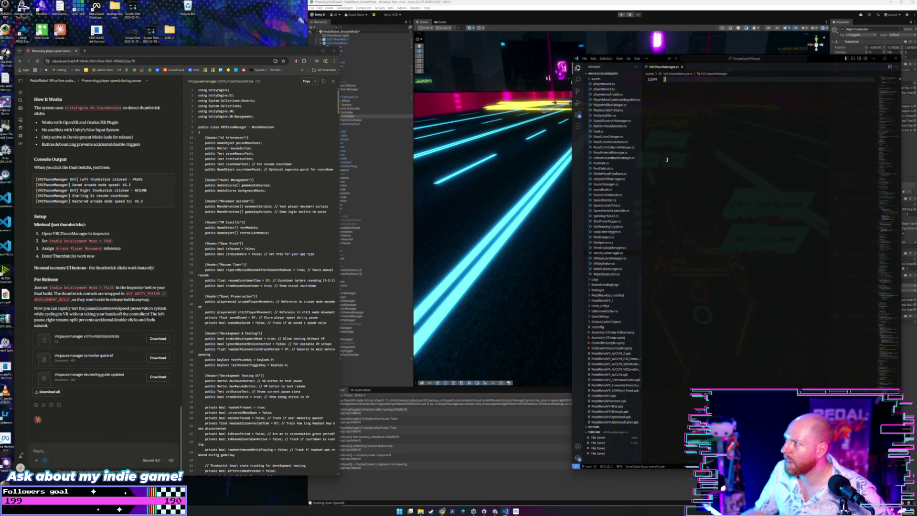
Overwrite VRCPauseManager.cs with the pasted 1155-line v3 script and go back to Unity
key("ctrl+a")
key("ctrl+v")
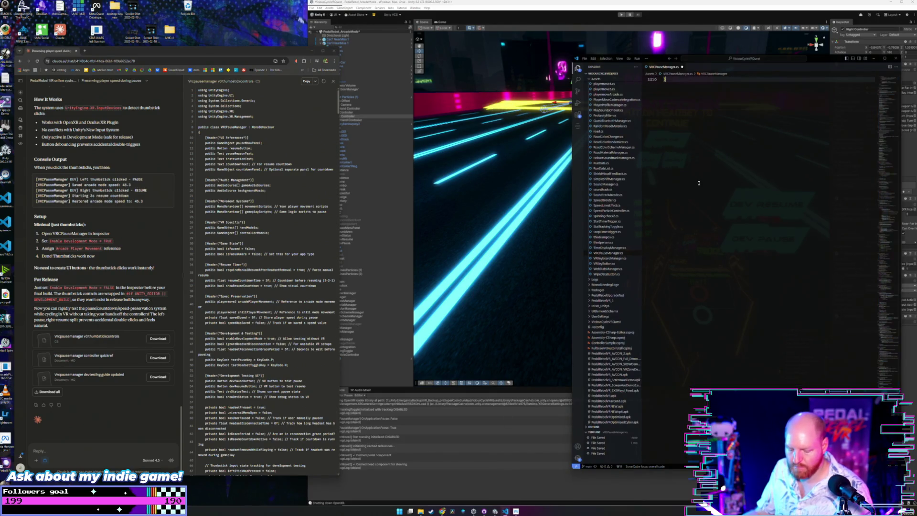
scroll(698, 183, "up", 5)
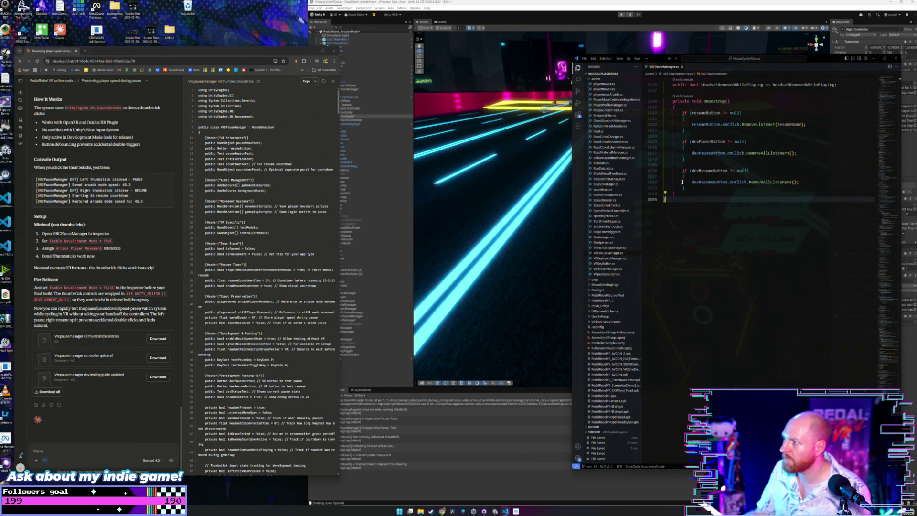
left_click(479, 4)
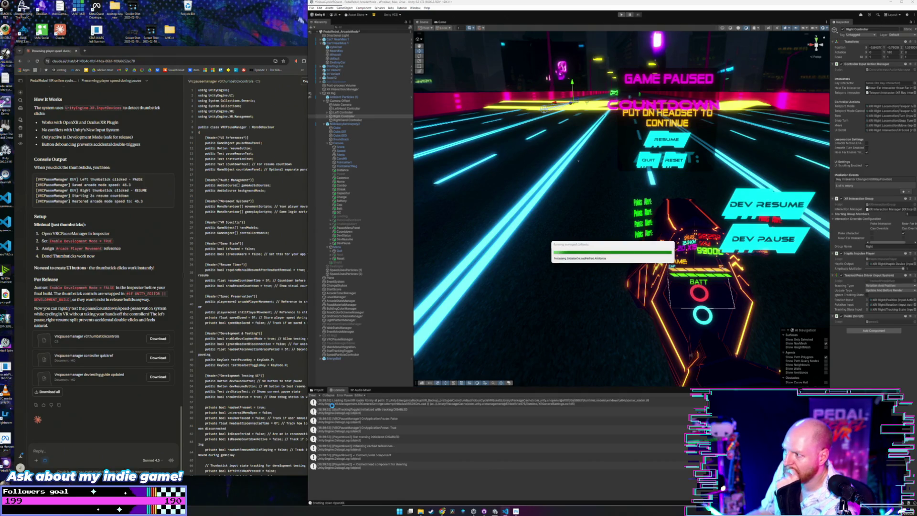
Scroll the post-recompile Console warnings, then select VRCPauseManager in the Hierarchy
left_click(317, 390)
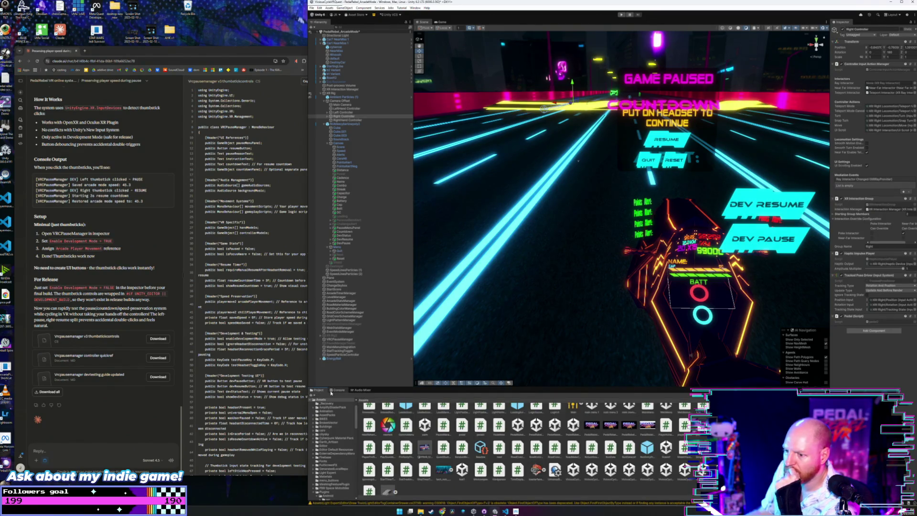
left_click(332, 390)
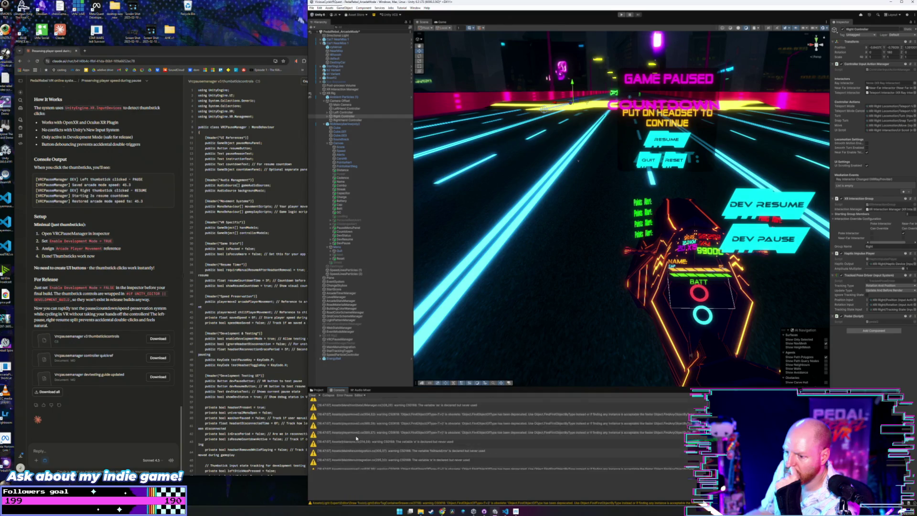
scroll(356, 438, "down", 5)
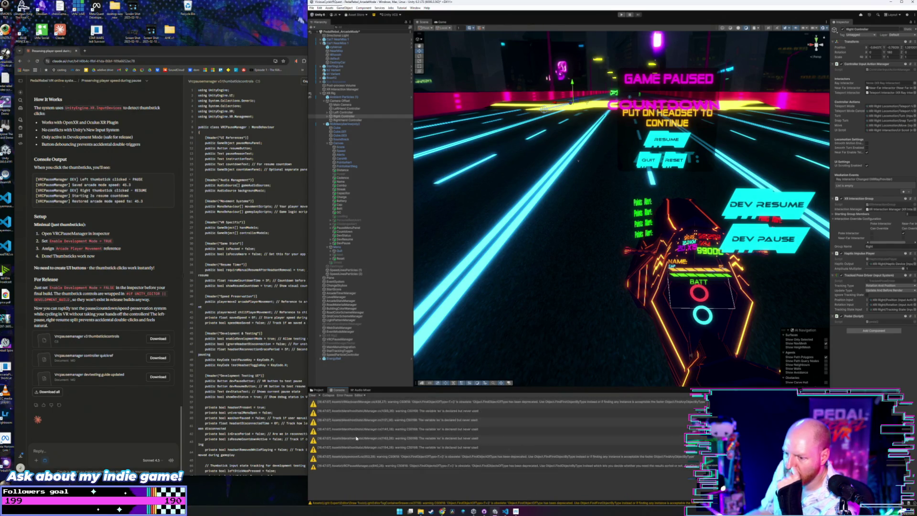
scroll(356, 438, "down", 8)
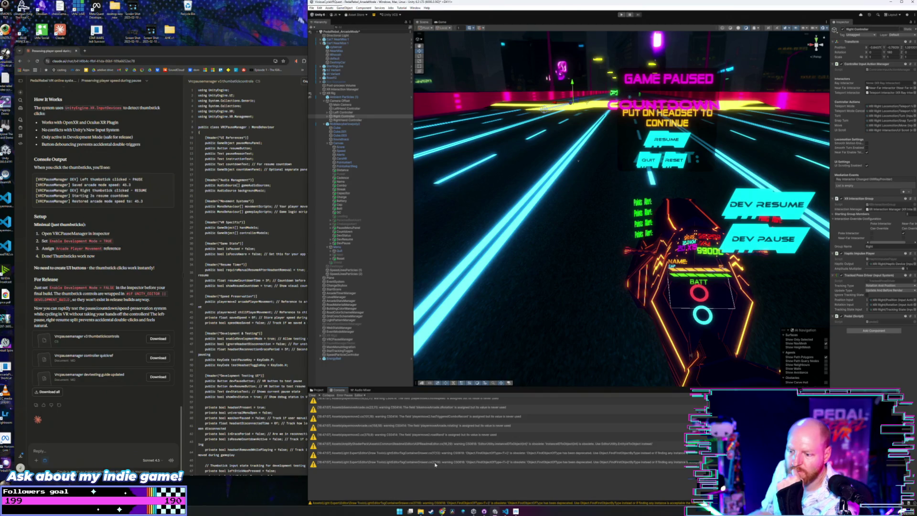
mouse_move(506, 511)
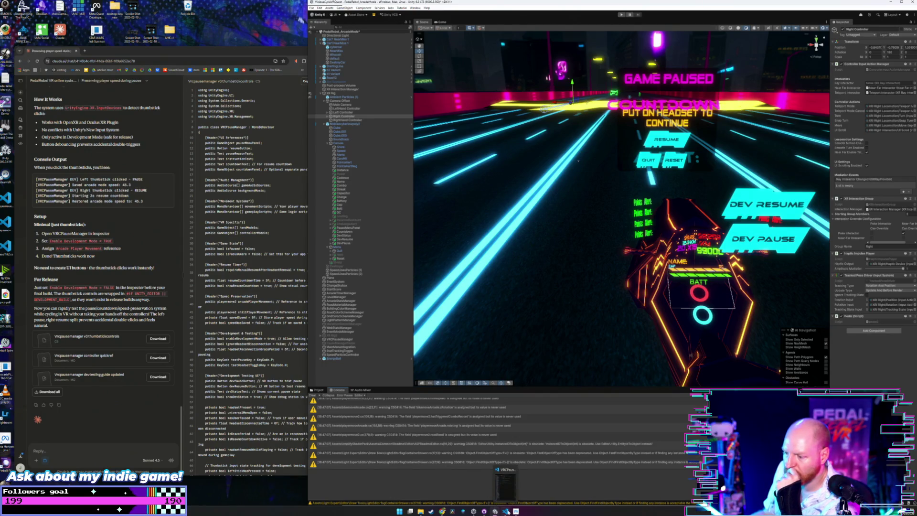
left_click(352, 339)
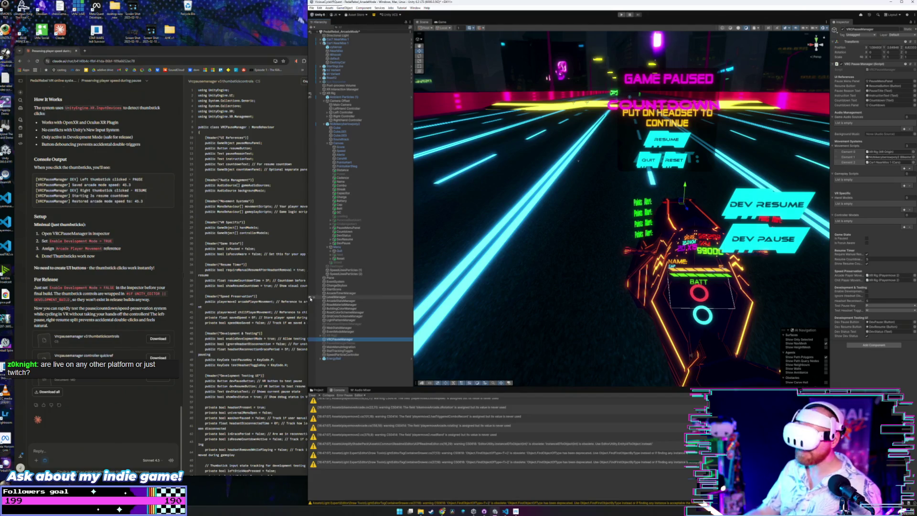
Start play mode and test the v3 thumbstick-click pause and resume in the headset
key("ctrl+p")
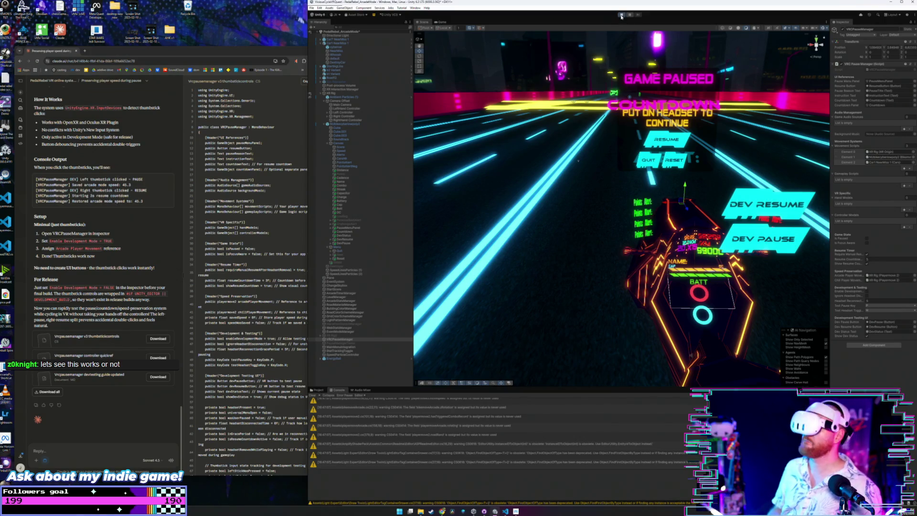
left_click(621, 14)
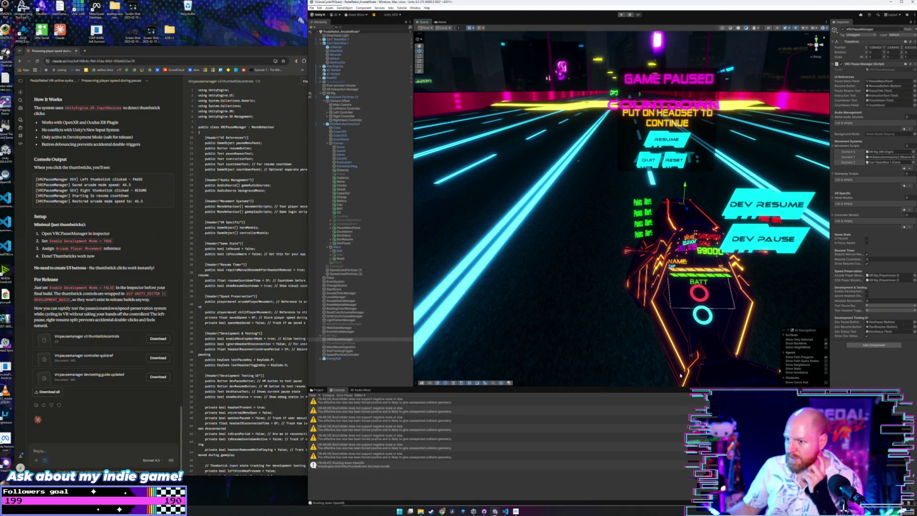
Open Claude's 'Vrcpausemanager controller quickref' and read its testing workflow and expected console output
right_click(185, 286)
left_click(102, 380)
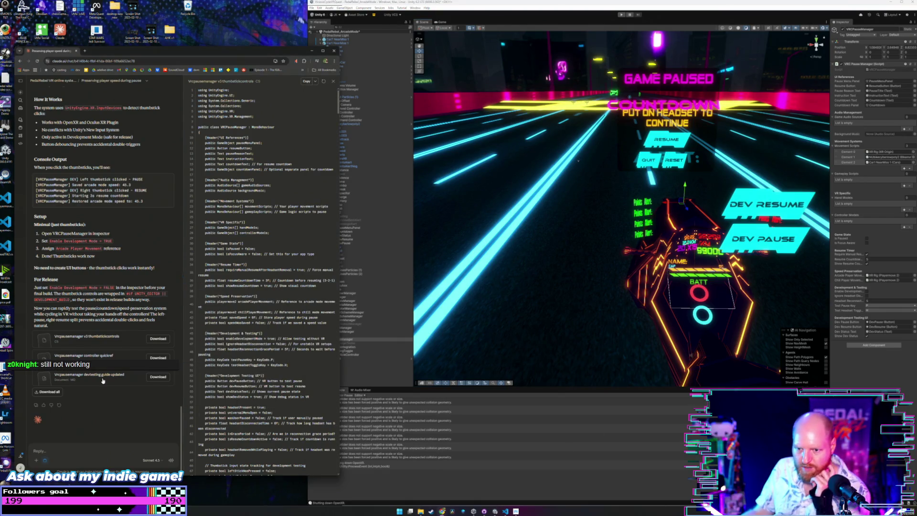
left_click(83, 356)
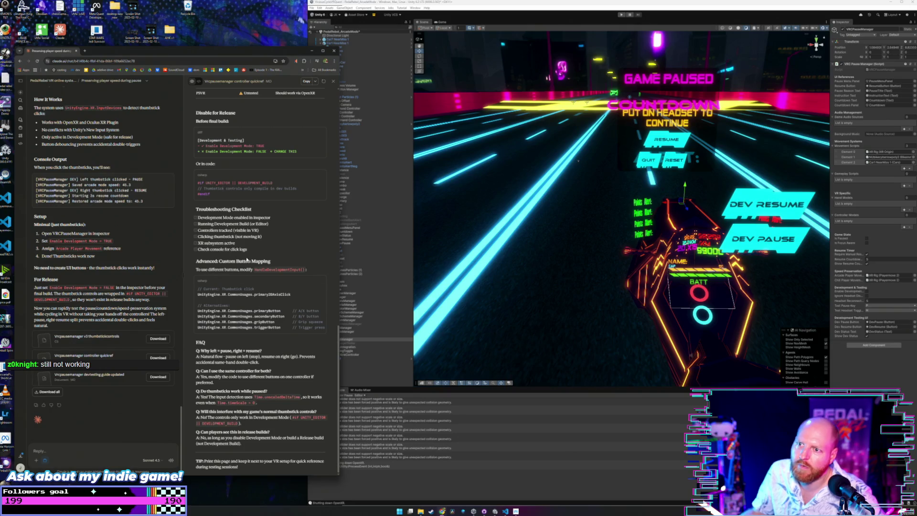
scroll(246, 273, "down", 15)
scroll(246, 273, "up", 2)
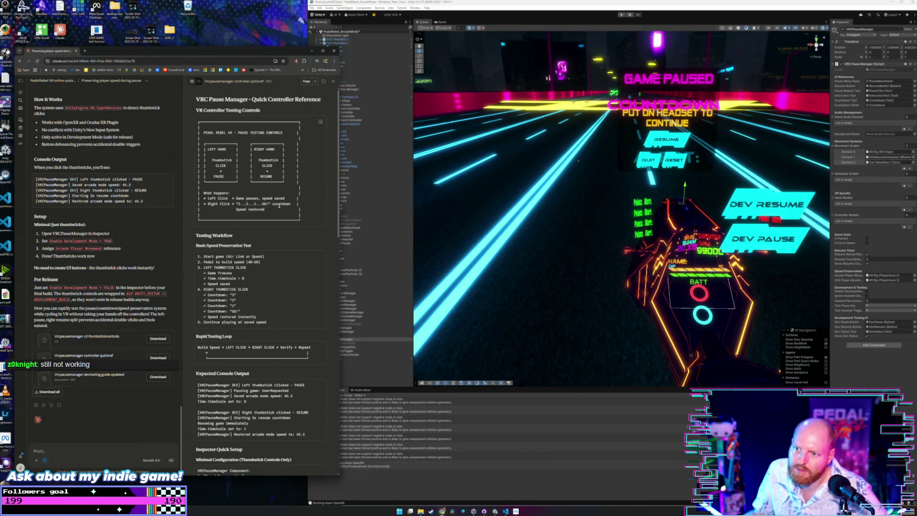
scroll(279, 206, "down", 3)
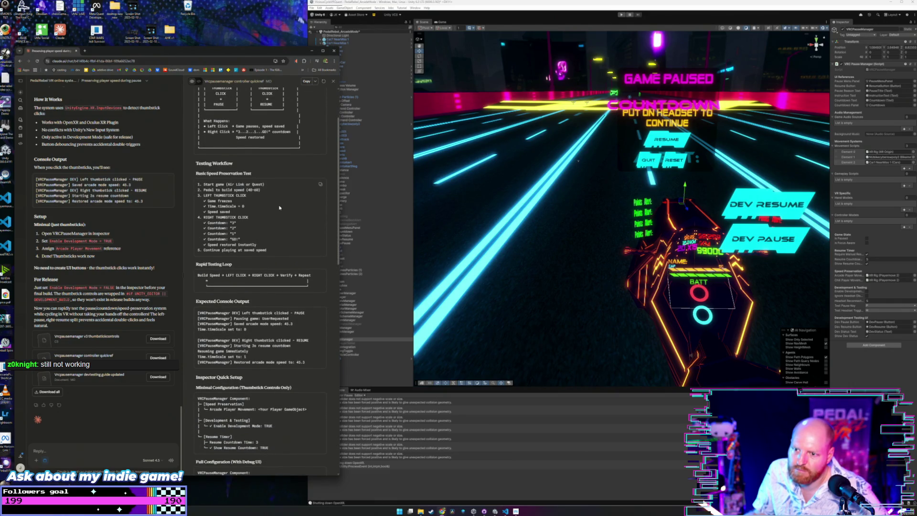
scroll(279, 207, "down", 3)
scroll(279, 208, "down", 2)
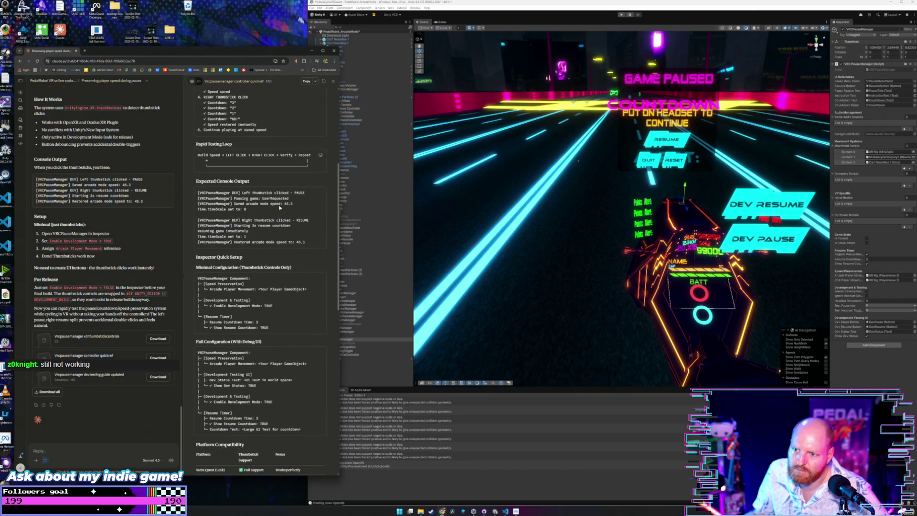
left_click(506, 511)
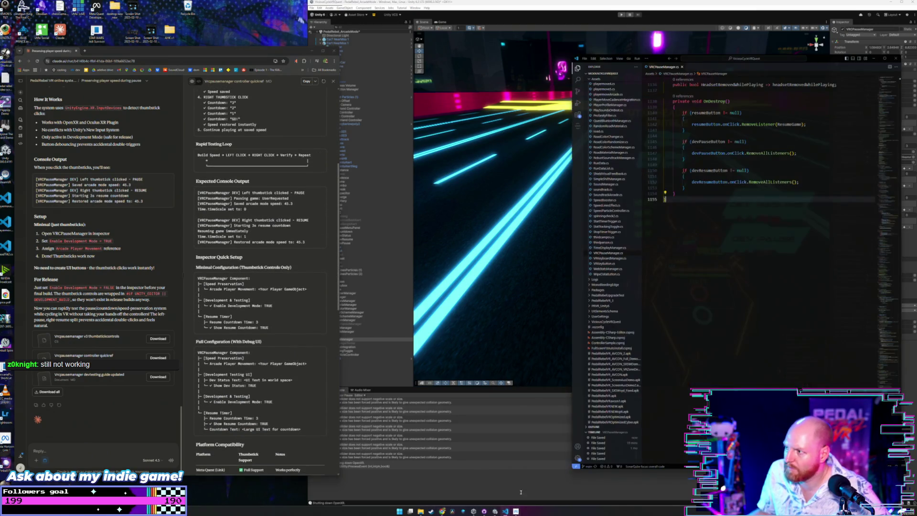
Review VRCPauseManager.cs from the OnApplicationPause log line up to its fields and dev-testing settings
scroll(744, 250, "down", 5)
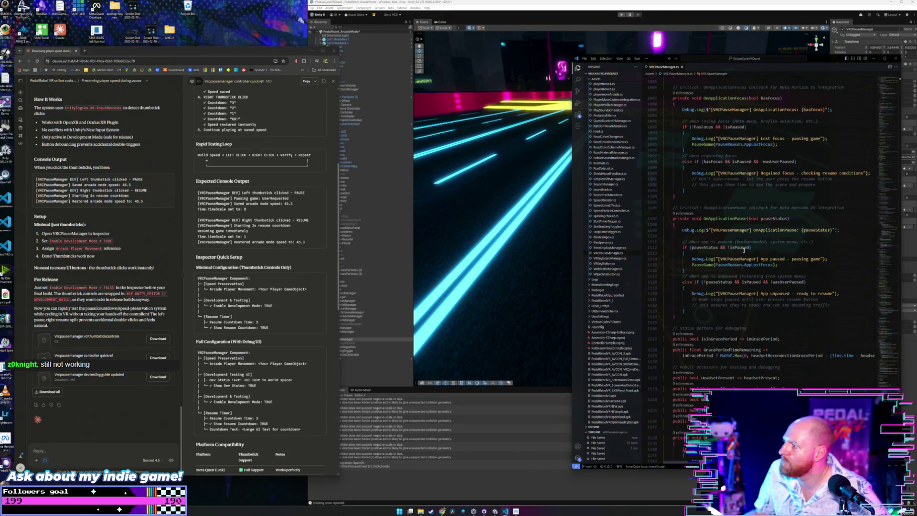
left_click(849, 229)
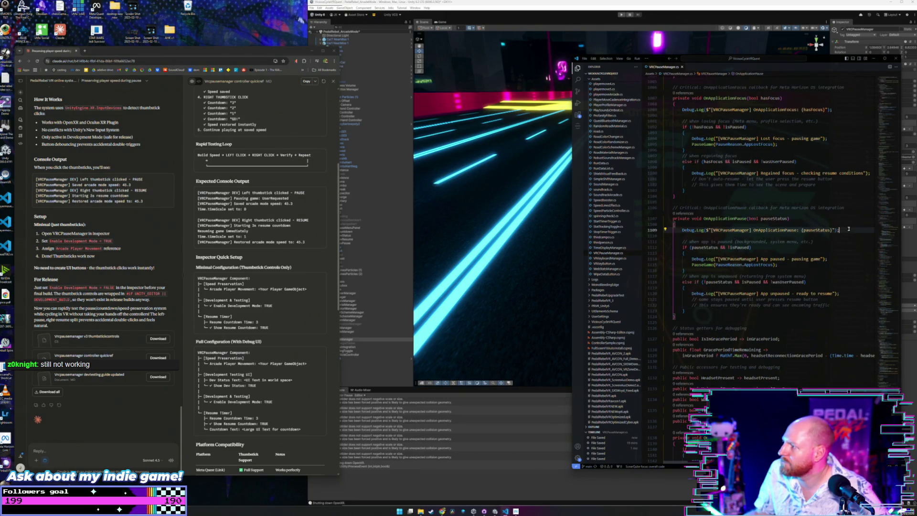
scroll(848, 228, "up", 10)
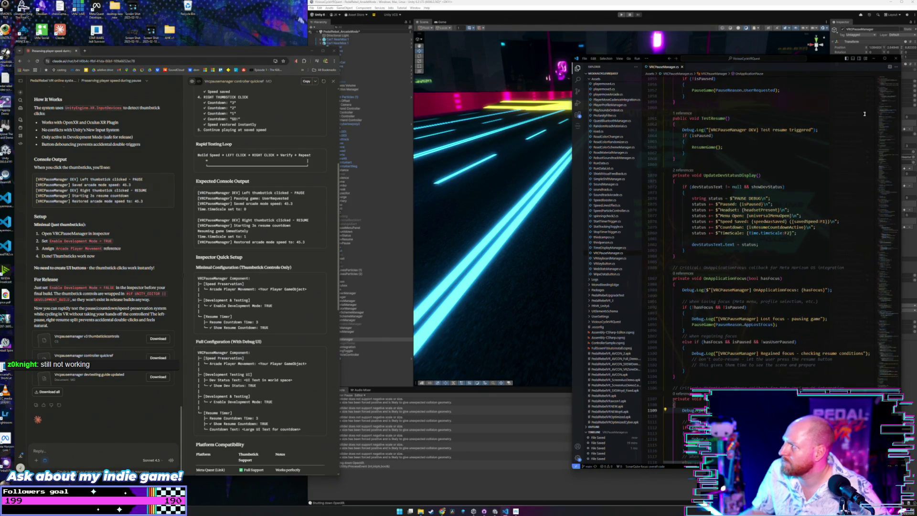
left_click(900, 86)
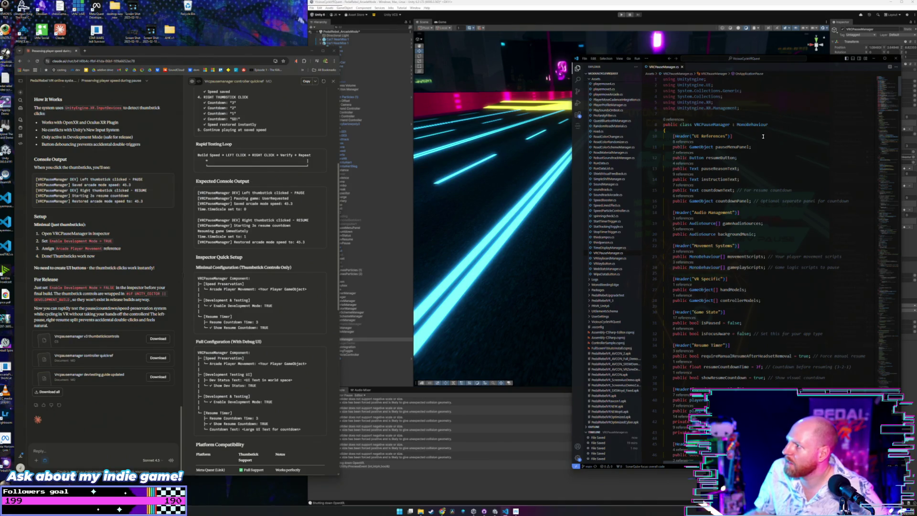
scroll(763, 136, "down", 4)
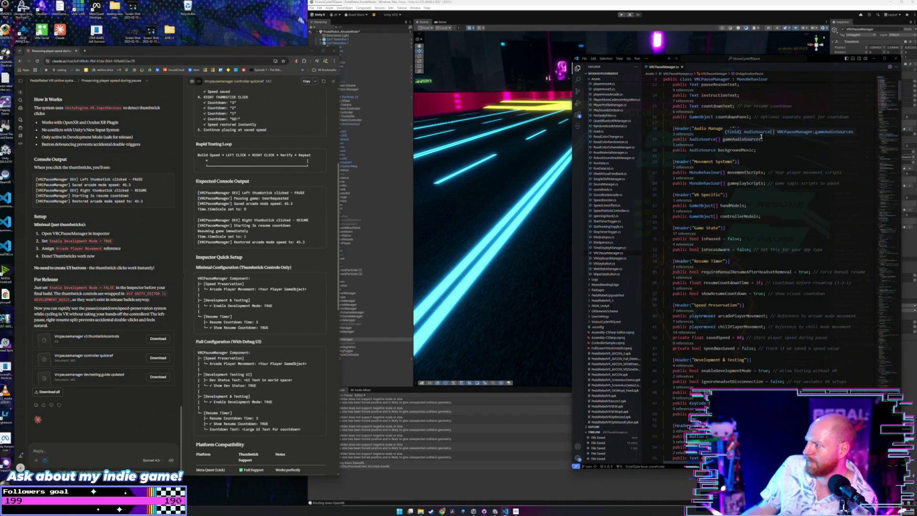
scroll(762, 137, "down", 3)
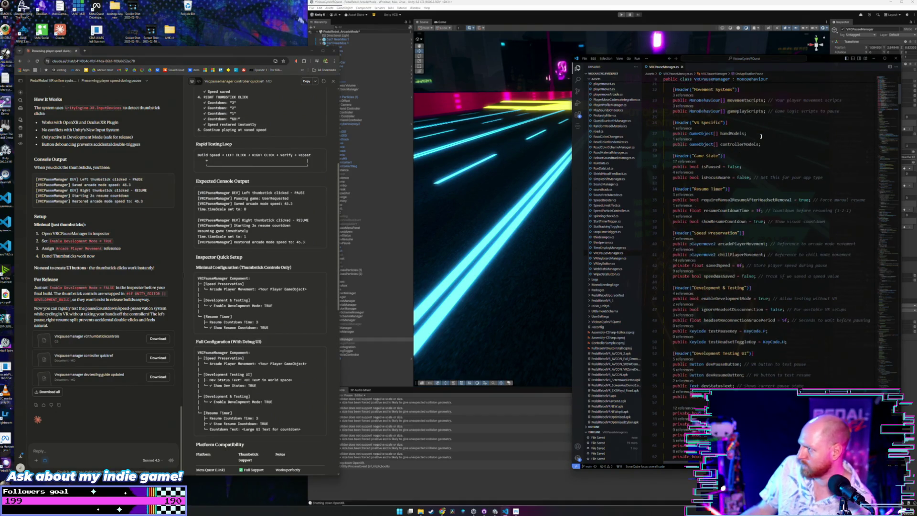
scroll(761, 137, "down", 8)
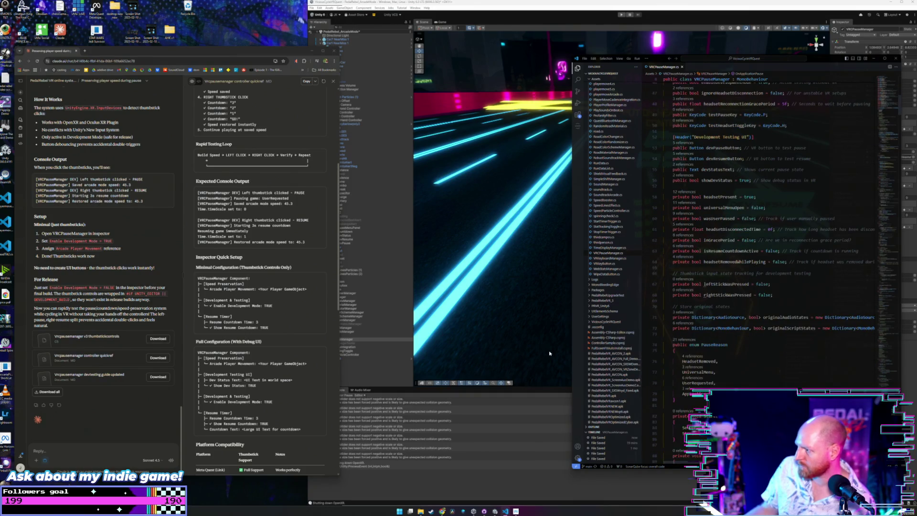
scroll(715, 331, "down", 1)
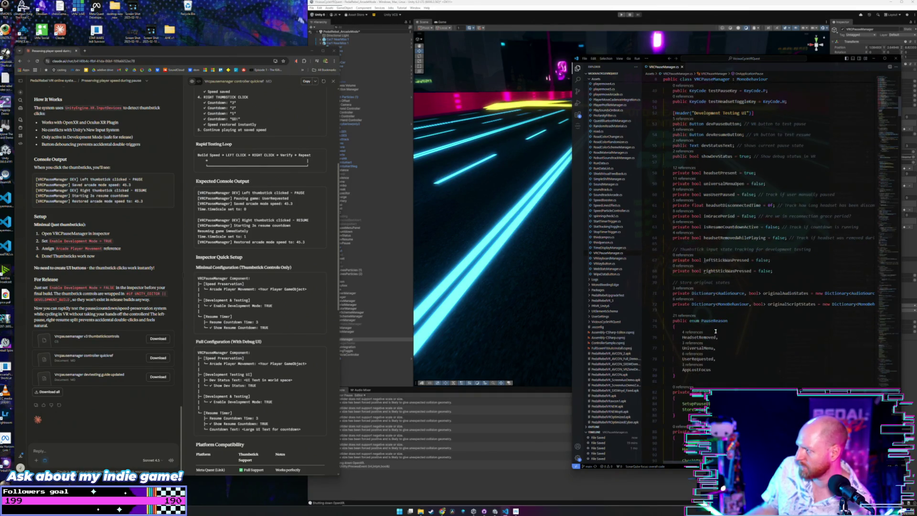
scroll(715, 330, "down", 4)
left_click(911, 354)
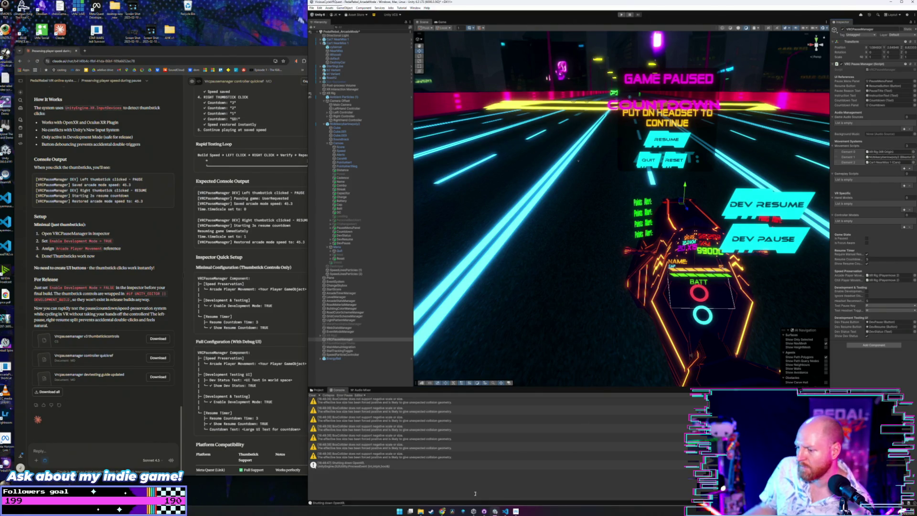
Confirm Update calls HandleDevelopmentInput and highlight every use of that method
left_click(505, 511)
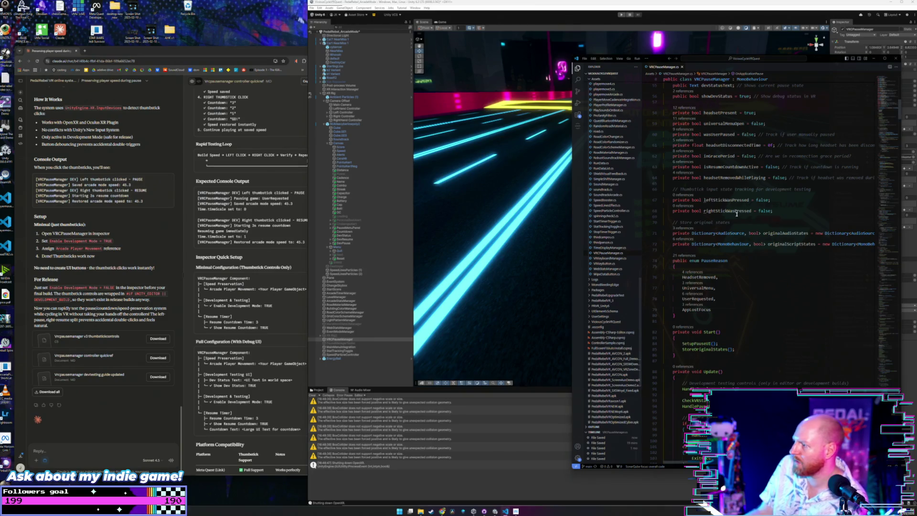
scroll(738, 213, "down", 2)
scroll(738, 213, "down", 3)
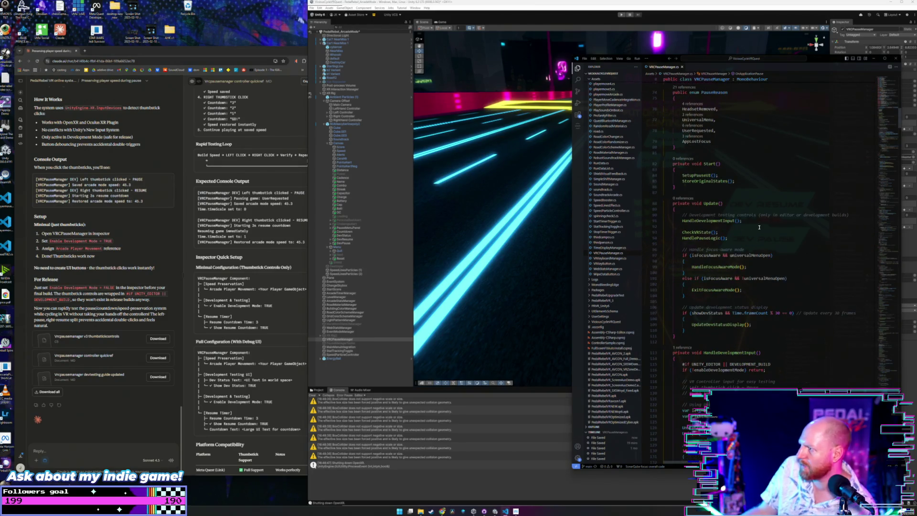
left_click(755, 220)
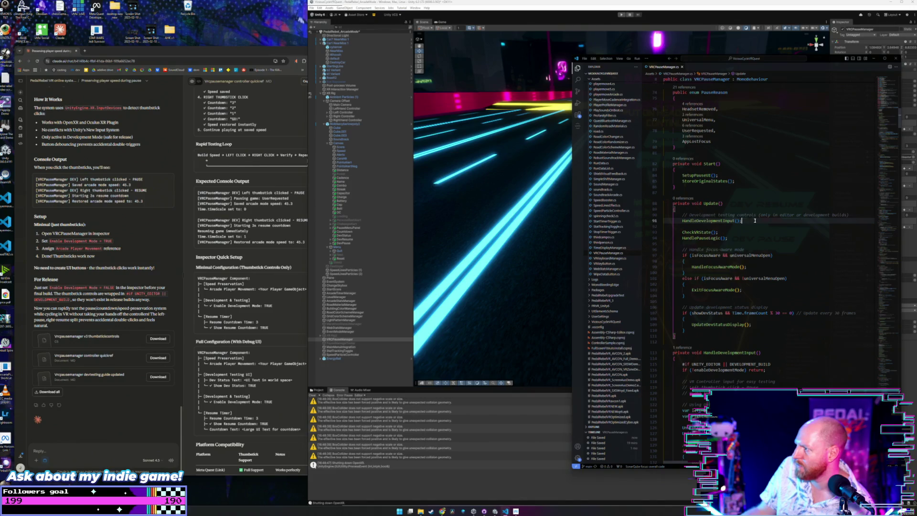
left_click(721, 220)
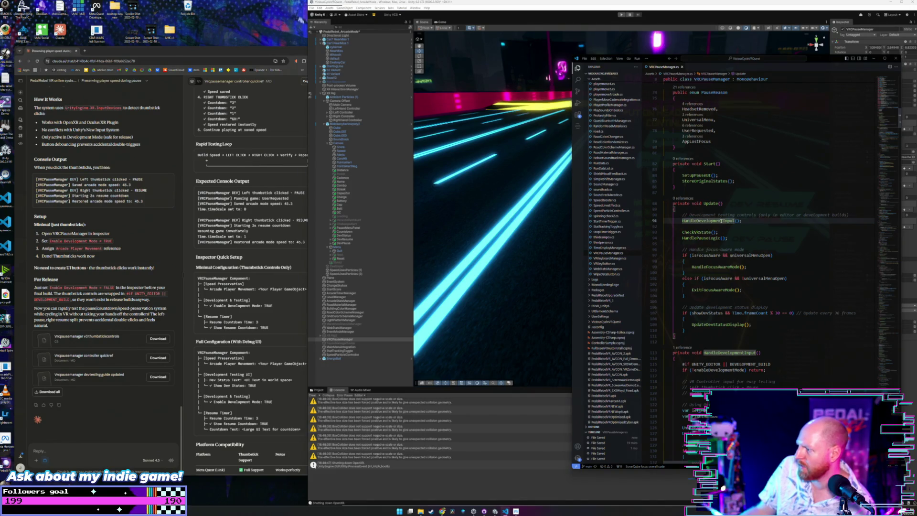
scroll(787, 273, "down", 4)
scroll(786, 286, "down", 5)
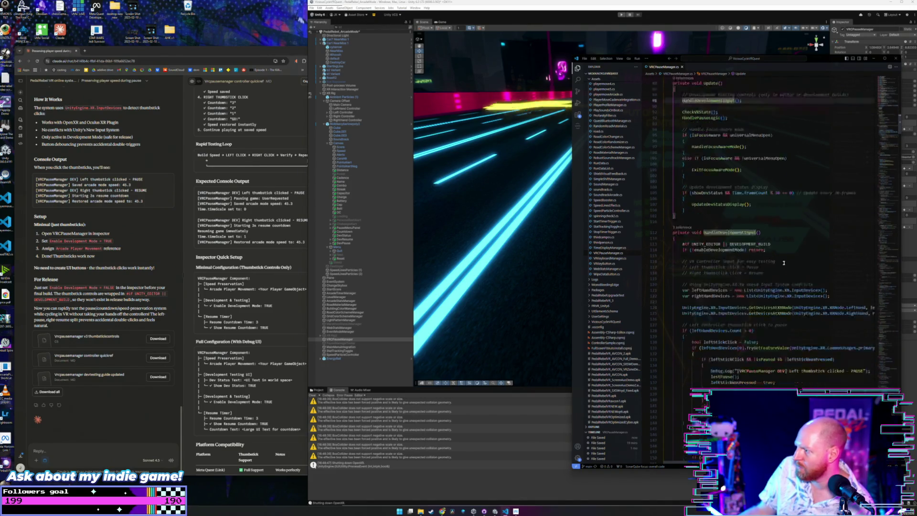
Inspect the right-hand thumbstick-click device lookup, then select Left Controller in the Hierarchy
left_click(839, 260)
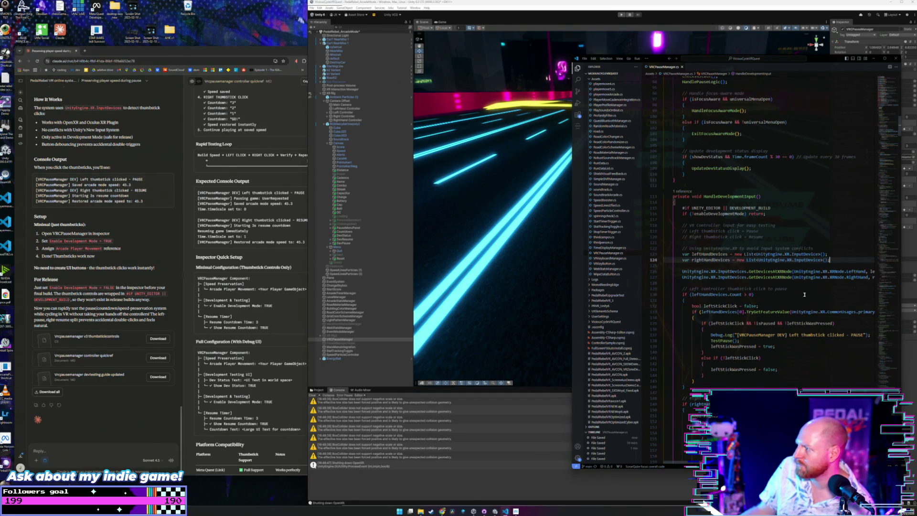
scroll(778, 267, "right", 2)
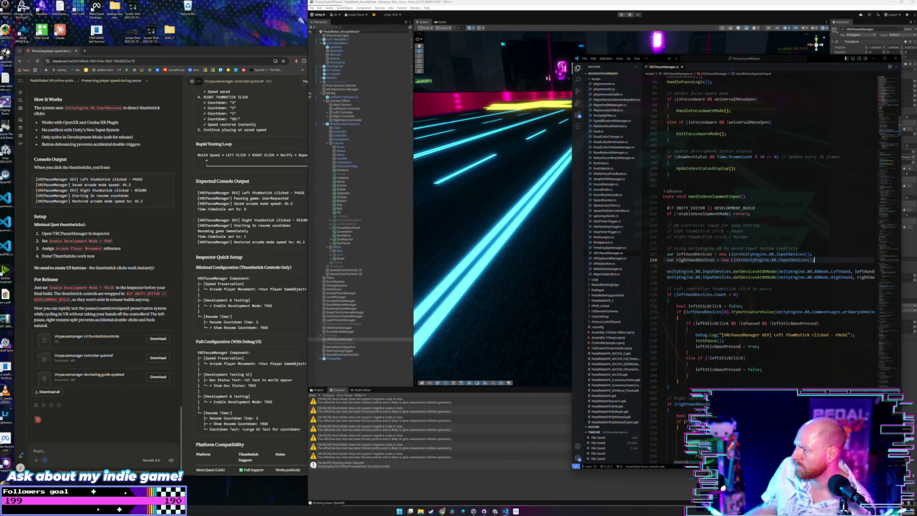
scroll(778, 268, "right", 6)
scroll(778, 268, "right", 1)
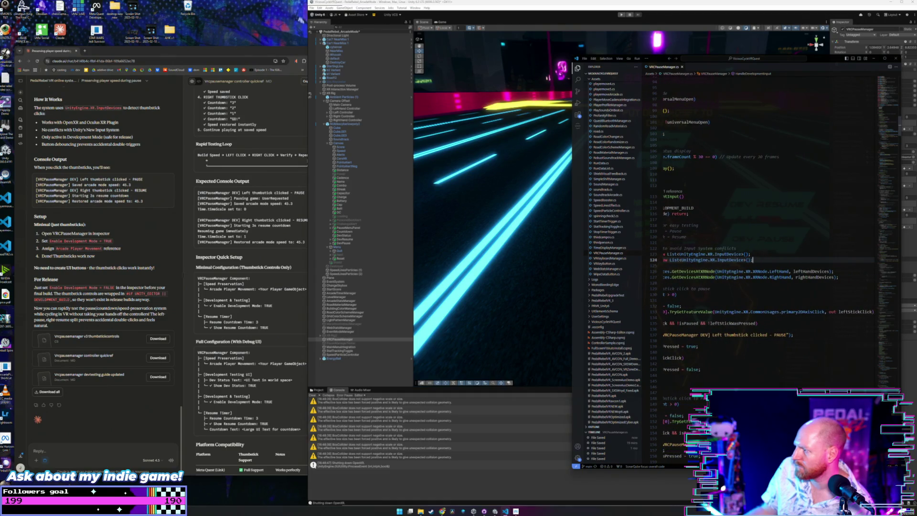
scroll(779, 268, "left", 6)
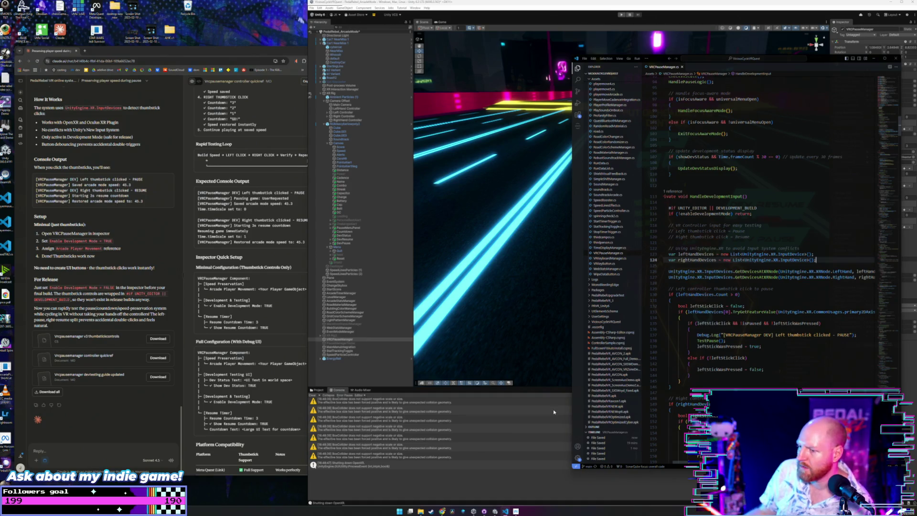
left_click(358, 111)
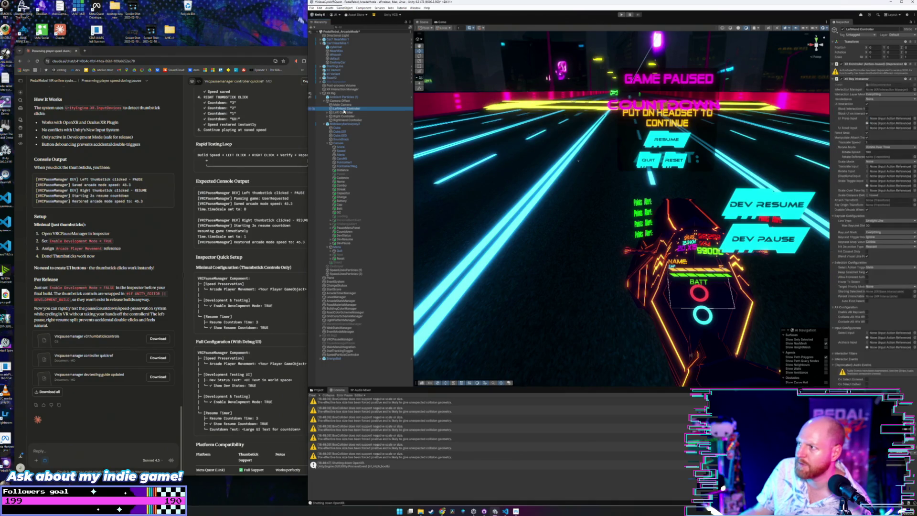
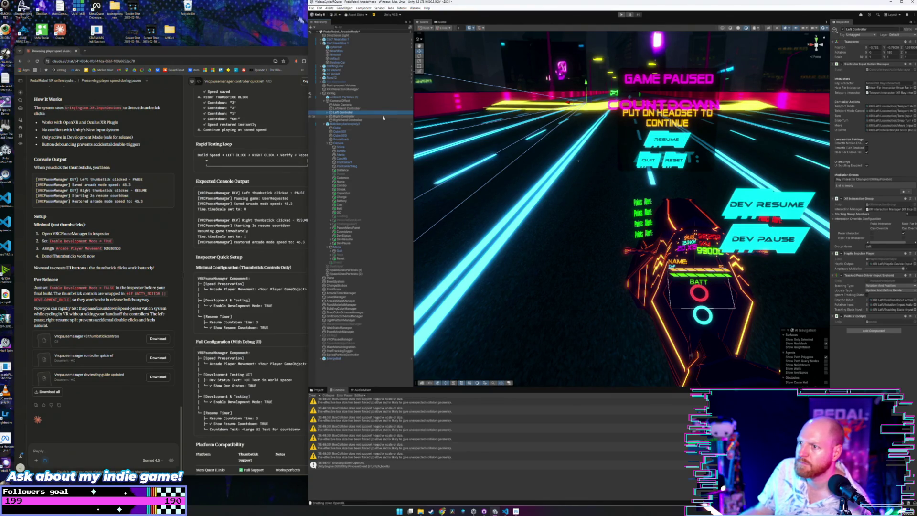
Compare the Right and Left Controller setups, including the LeftHand ray interactor
left_click(348, 116)
left_click(348, 113)
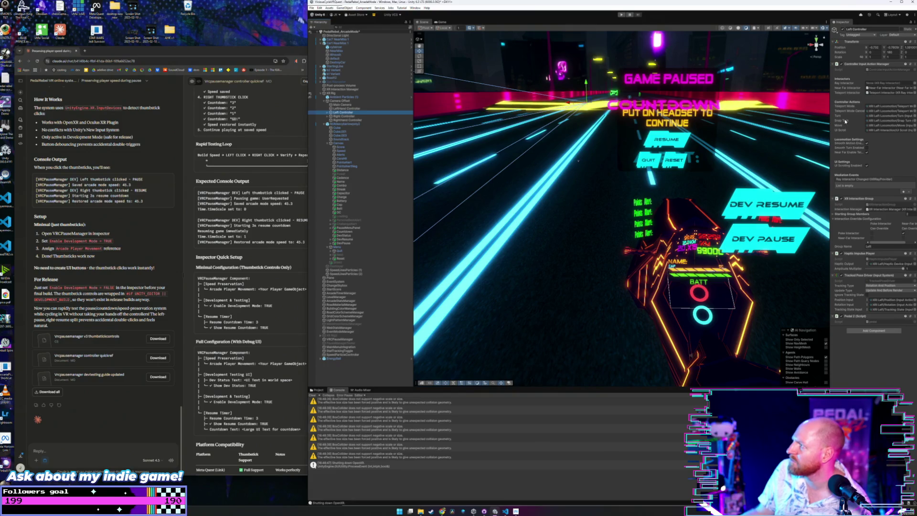
left_click(348, 109)
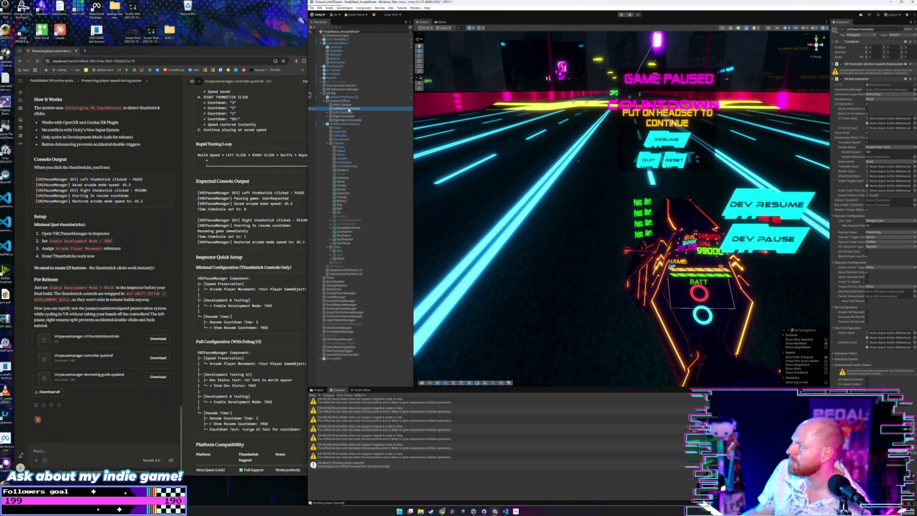
left_click(350, 113)
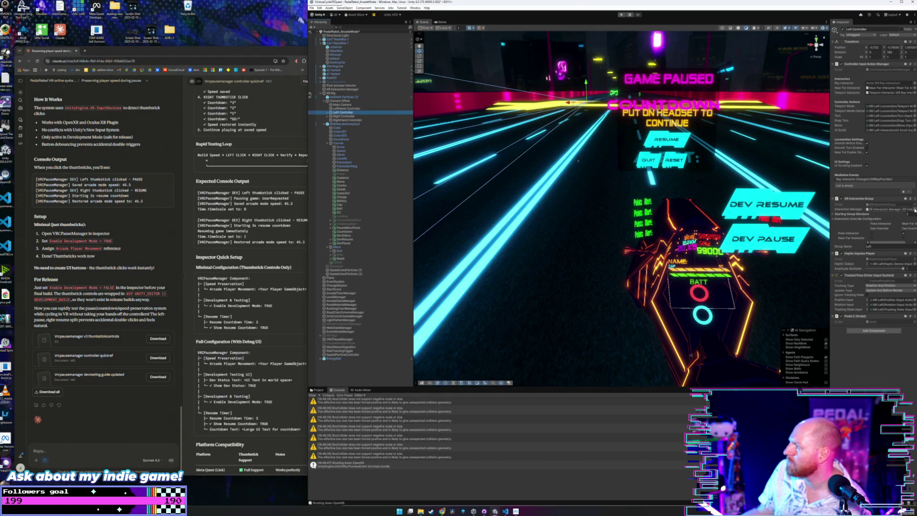
Assign XR Interaction Manager as the Left Controller group's interaction manager and check its starting members
left_click(914, 210)
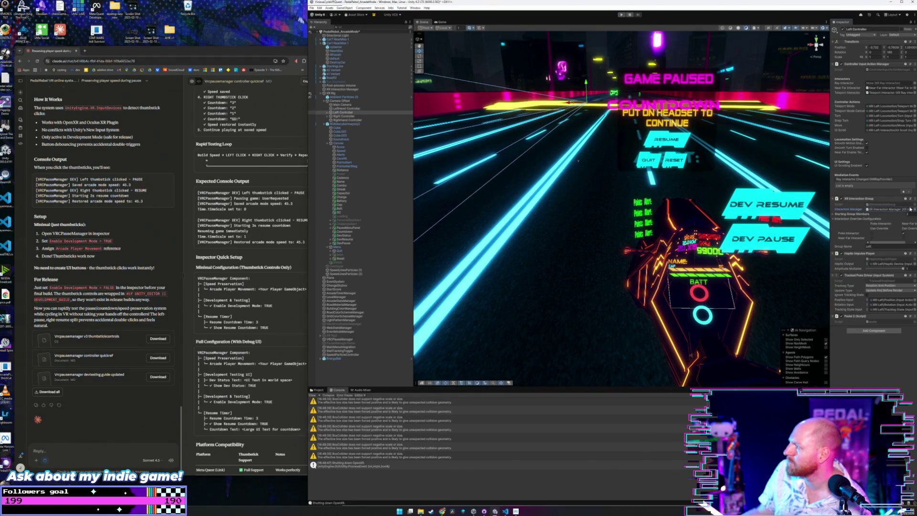
double_click(866, 224)
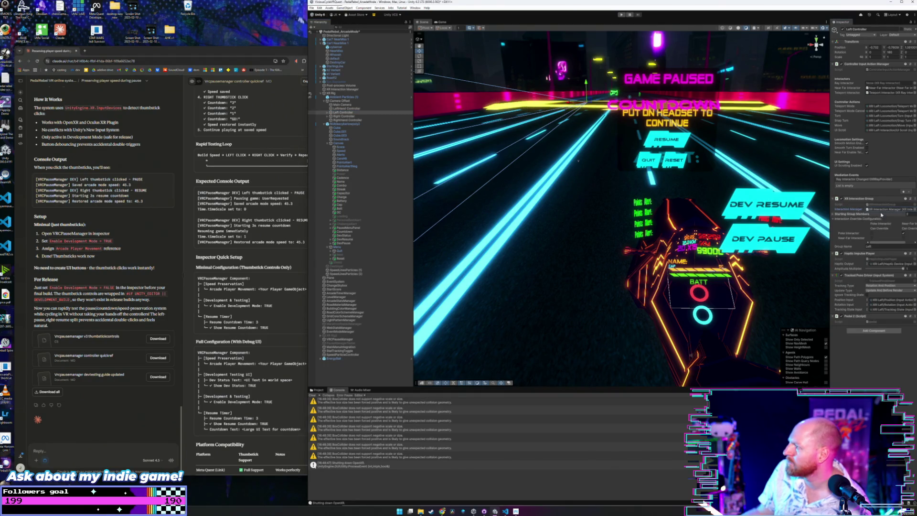
left_click(834, 215)
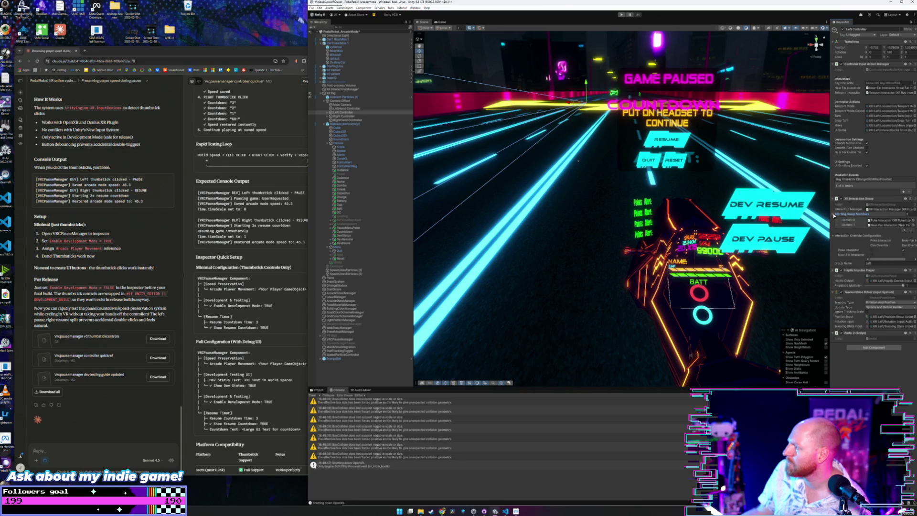
left_click(833, 215)
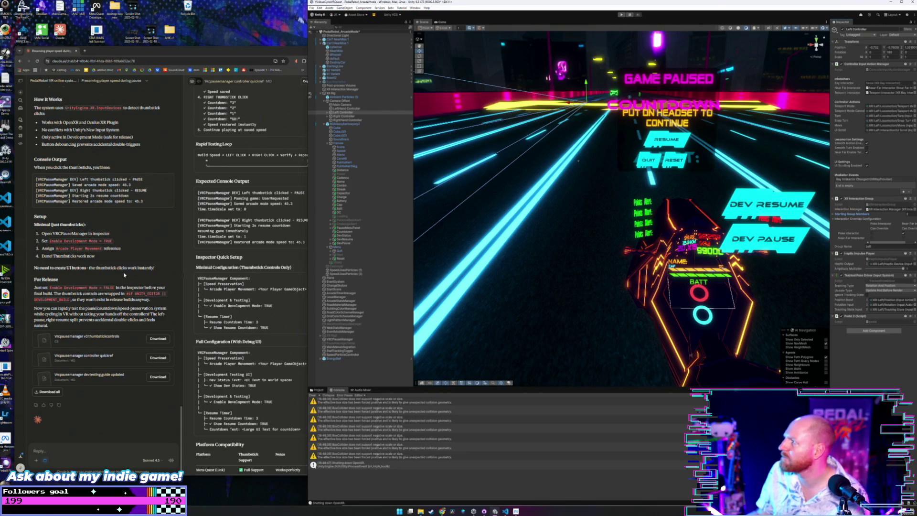
Draft a Claude reply saying that since moving to Unity 6 they aren't using the action-based input system
left_click(90, 448)
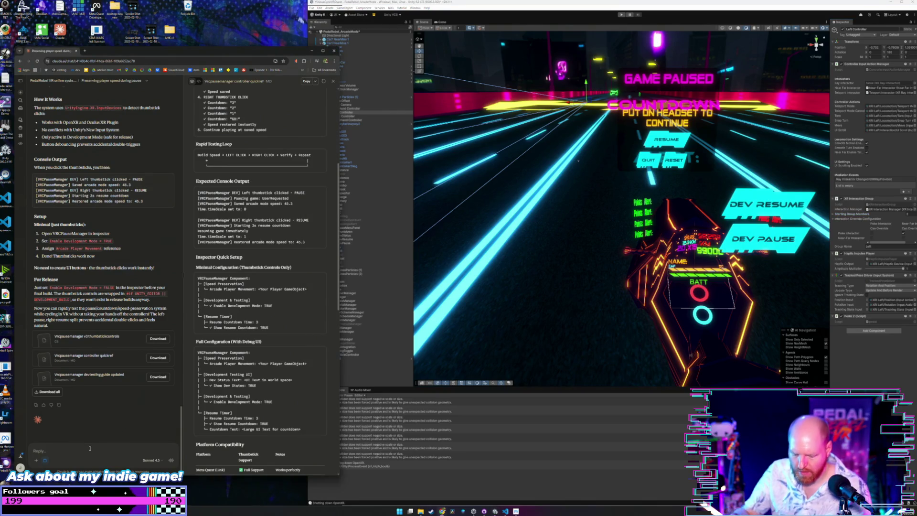
type("since we")
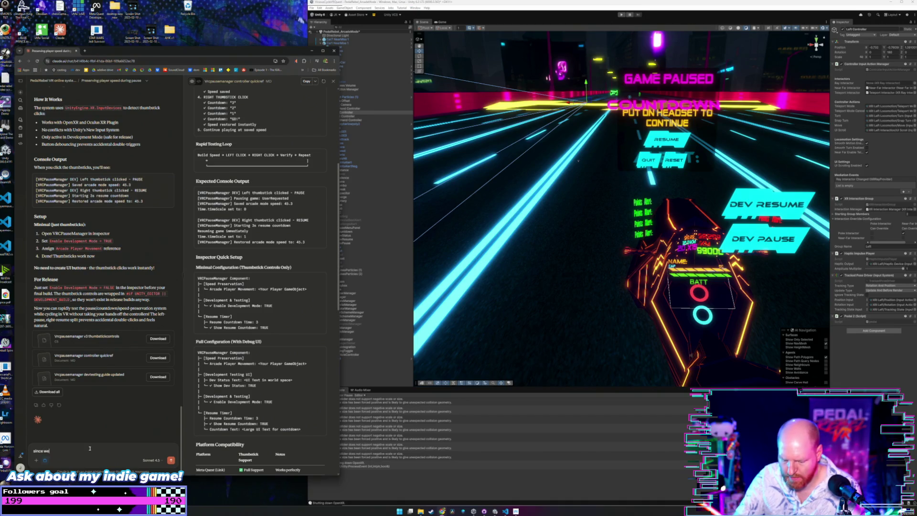
type("moved to")
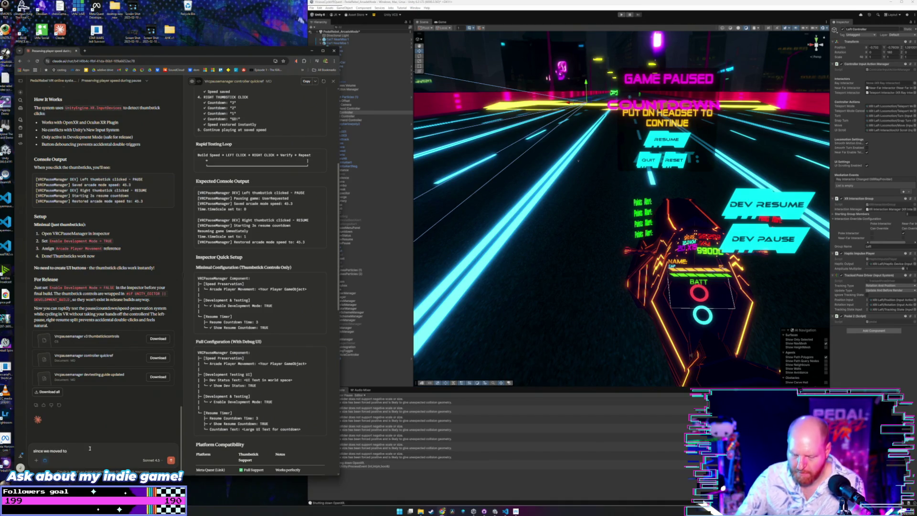
type(" unity 6")
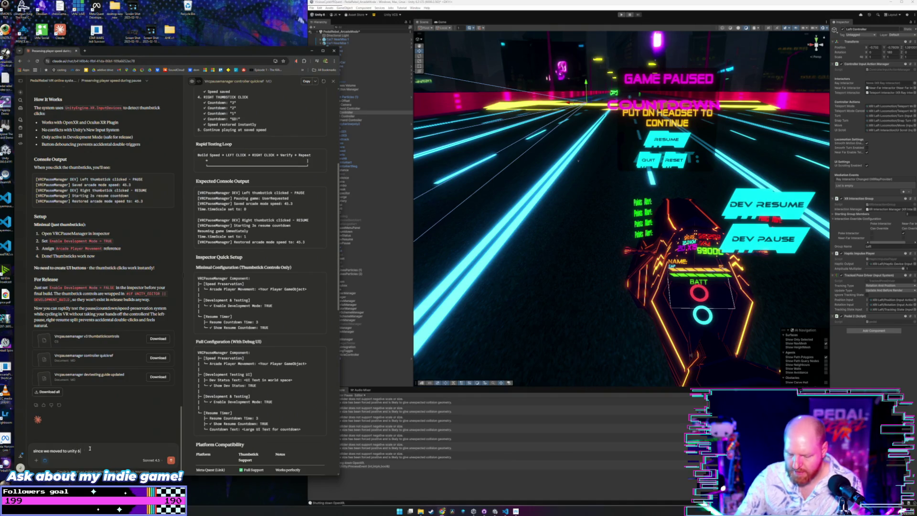
type(" using t")
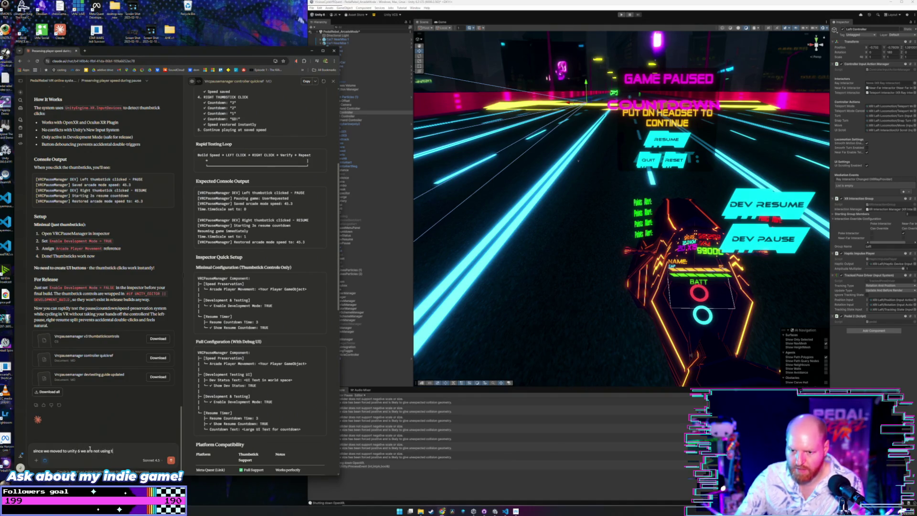
type("he n")
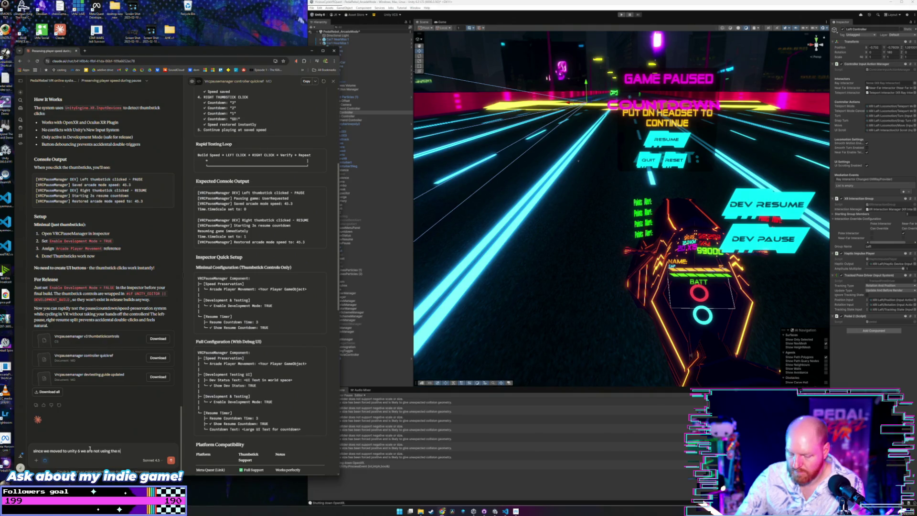
type("ew unity")
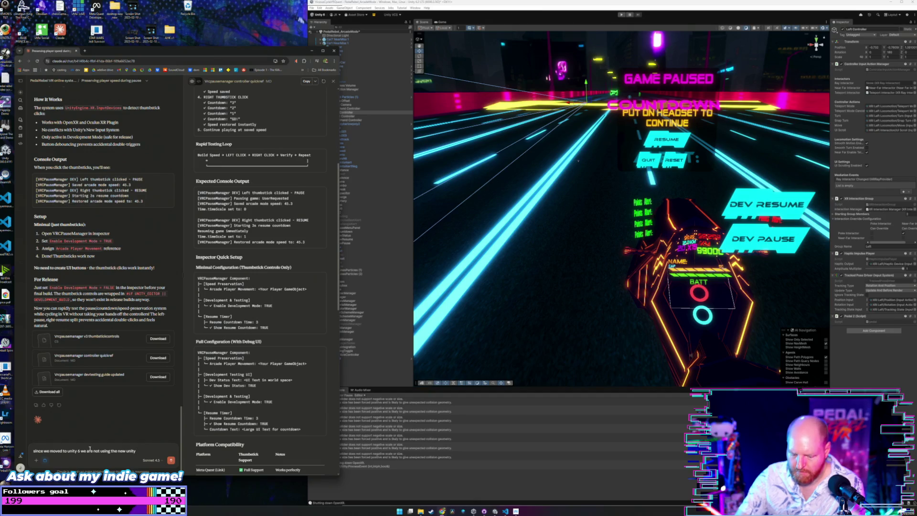
type(" action based u")
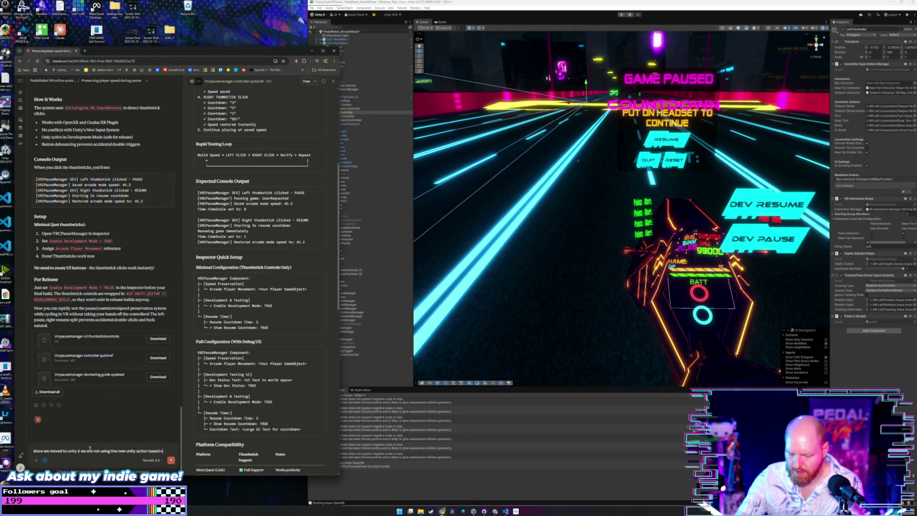
type("ut system")
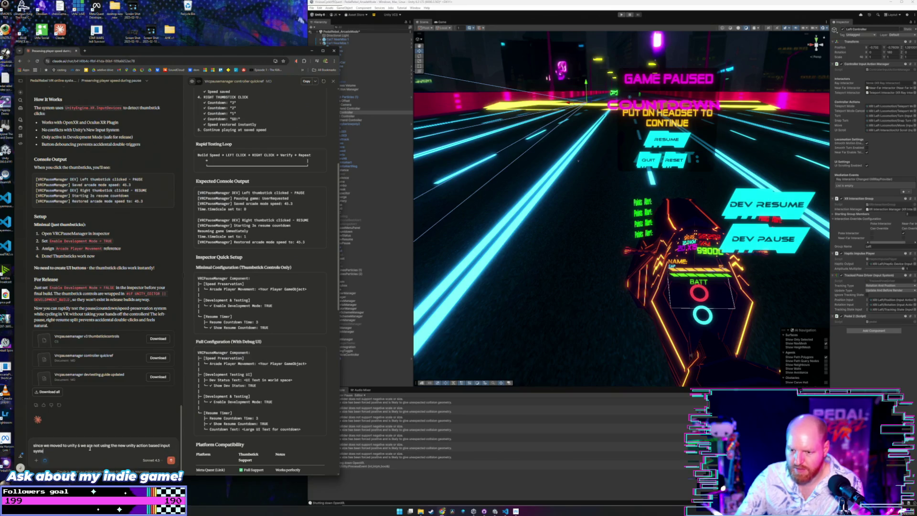
left_click(312, 9)
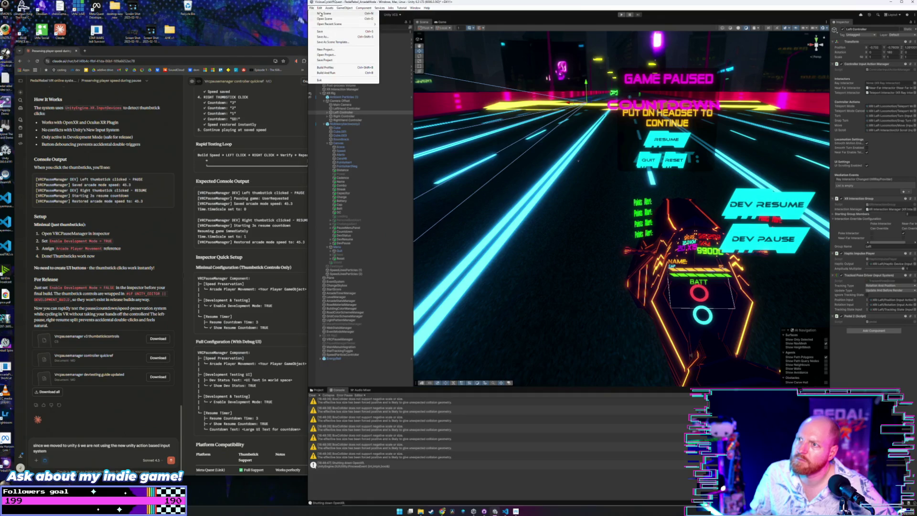
Open Project Settings to the Input System Package's Input Actions page, via XR Plug-in Management
mouse_move(319, 9)
left_click(346, 154)
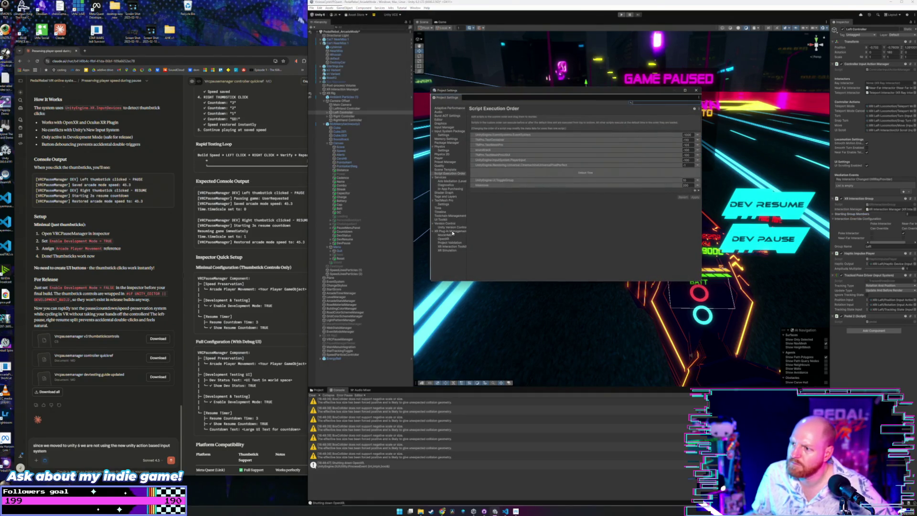
left_click(454, 231)
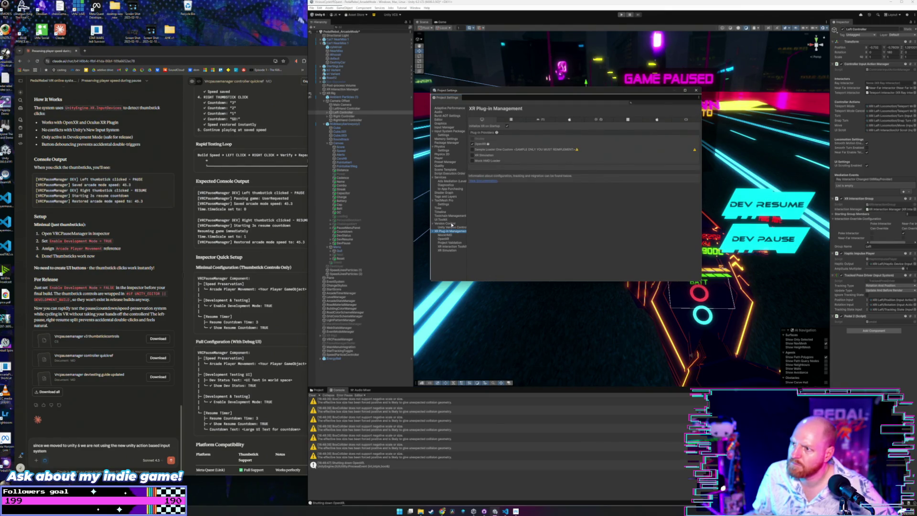
left_click(451, 132)
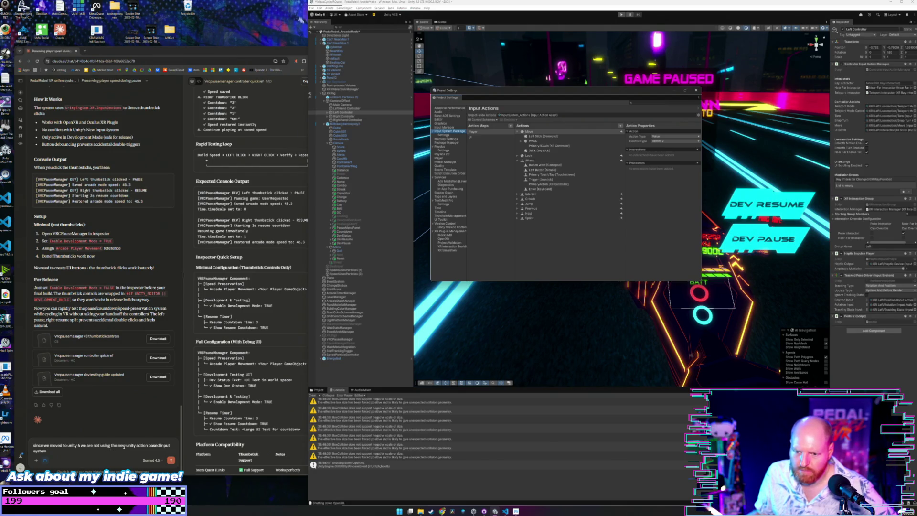
left_click(126, 449)
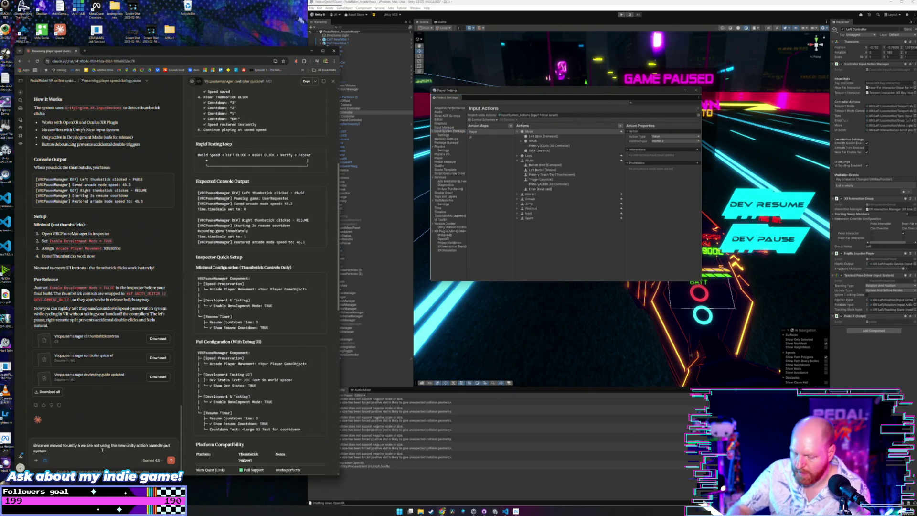
Correct the draft to 'InputSystem_actions' and add that buttons and the stick already work that way
type(" input")
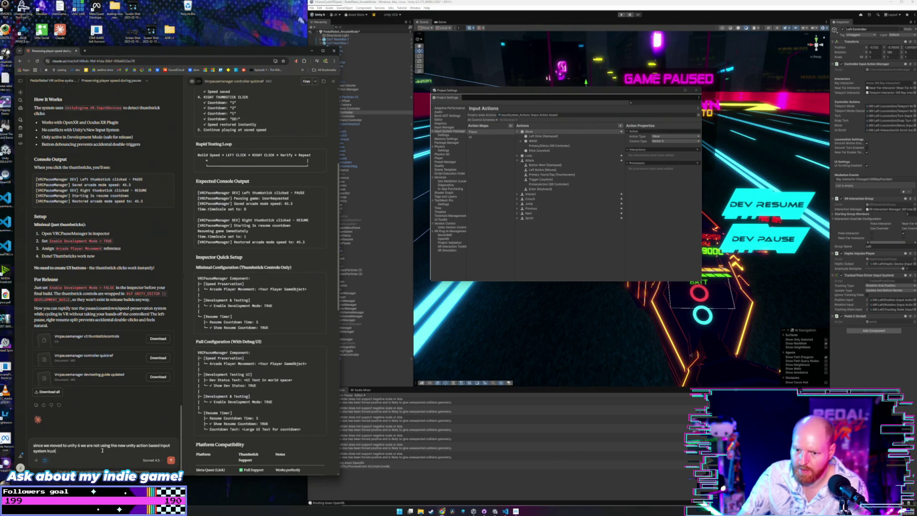
key("BackSpace")
key("BackSpace")
key("BackSpace")
type("pu")
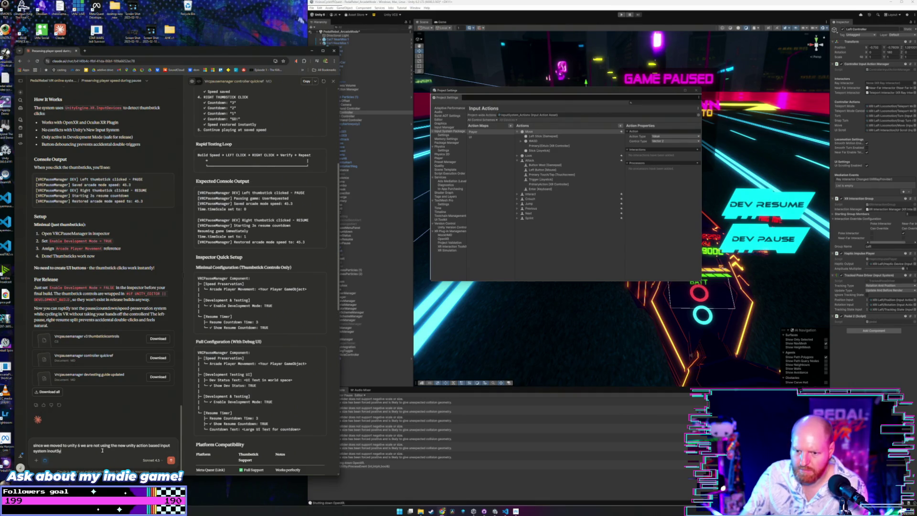
type("stem")
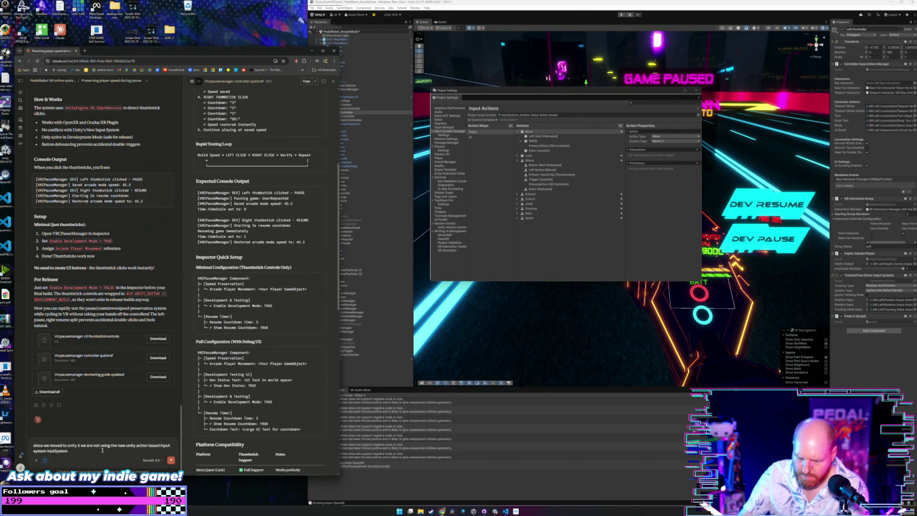
type("p")
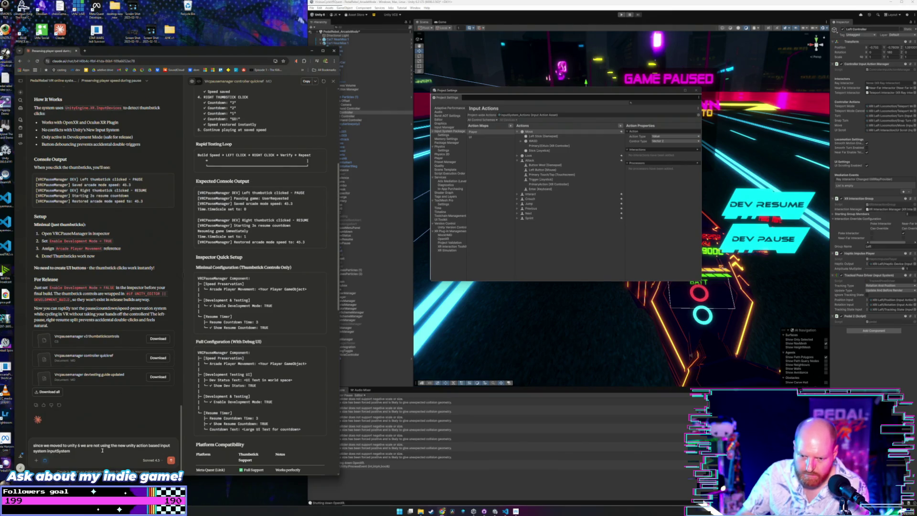
key("Left")
key("Left")
key("BackSpace")
type("I")
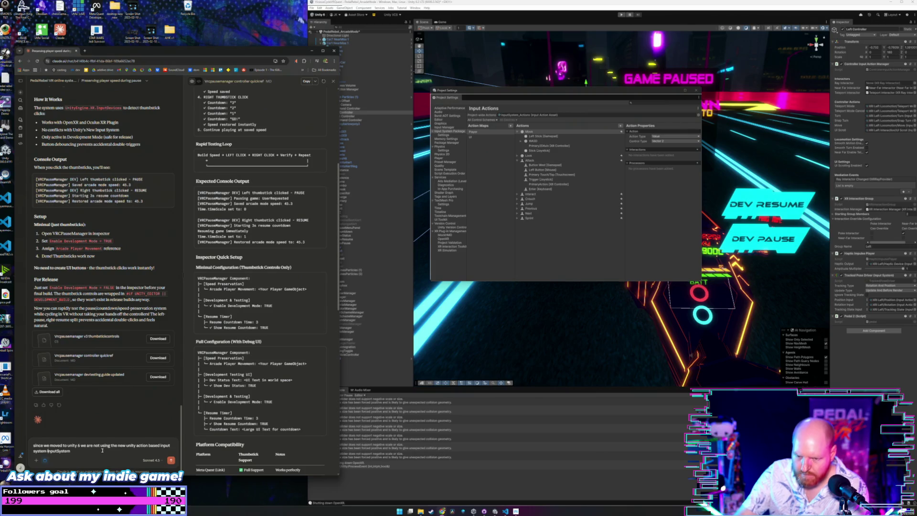
key("End")
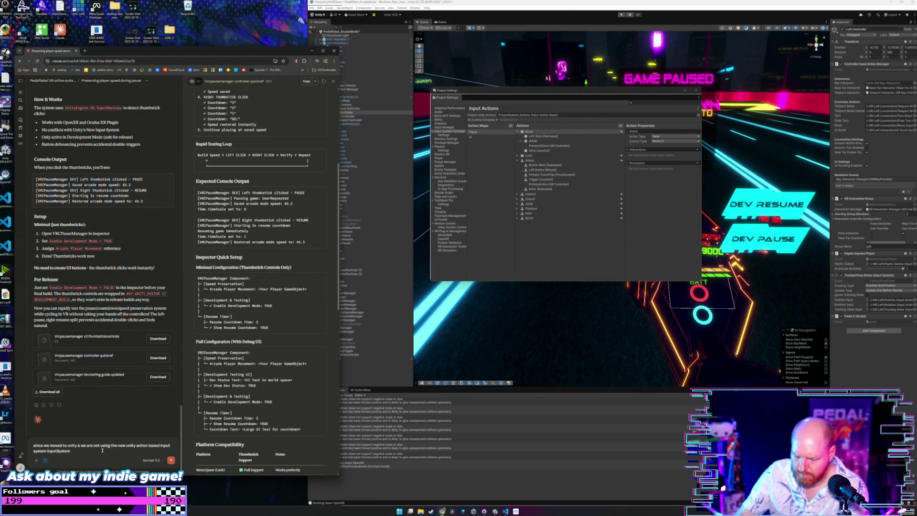
type("_actions")
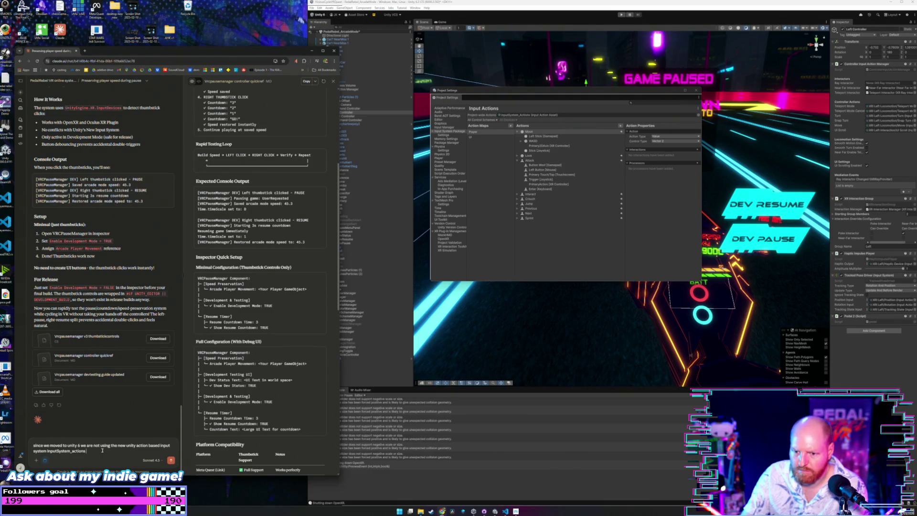
type(" so l")
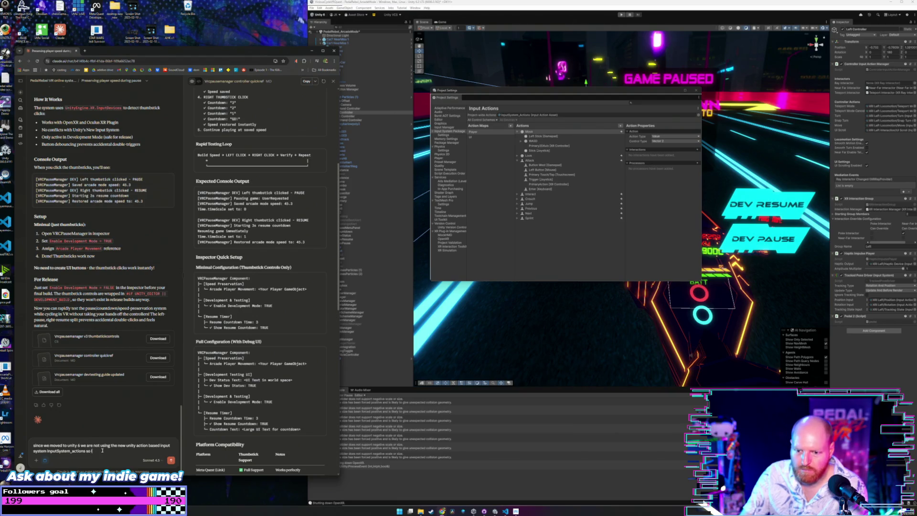
type("ets")
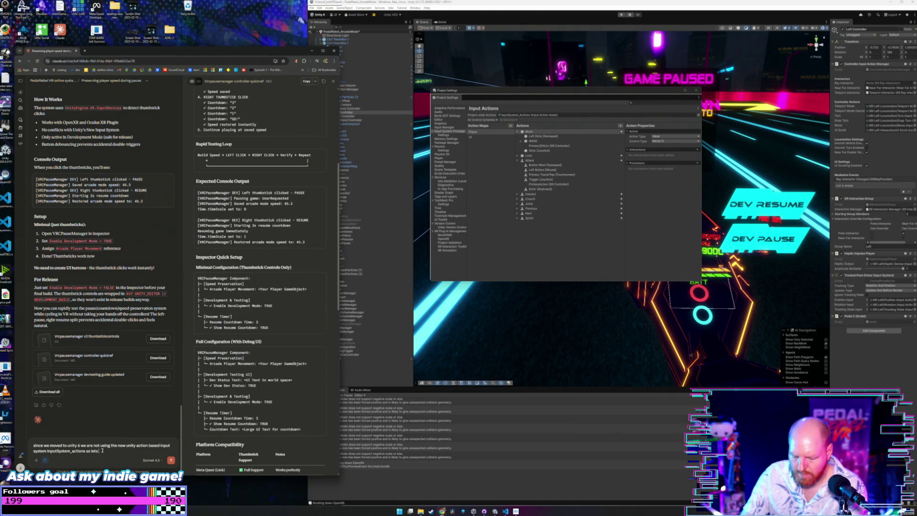
type(" do it that")
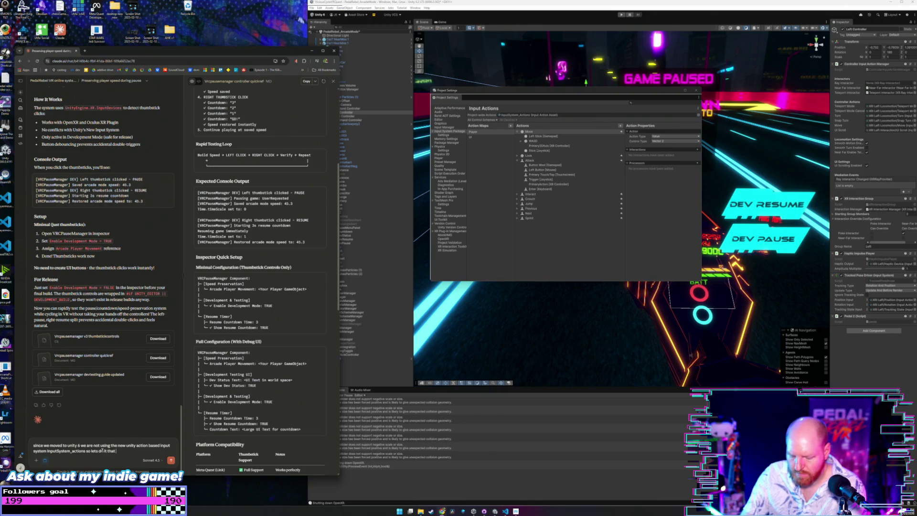
type(" way")
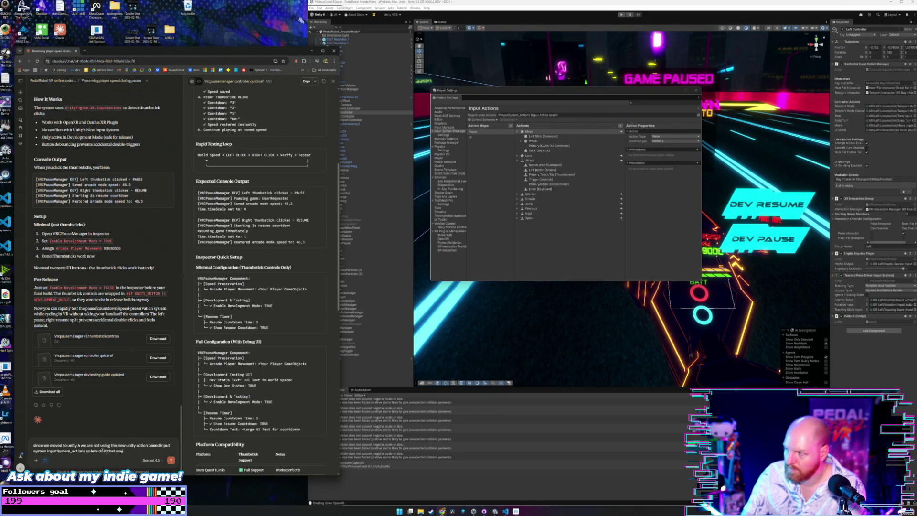
type(" as we ")
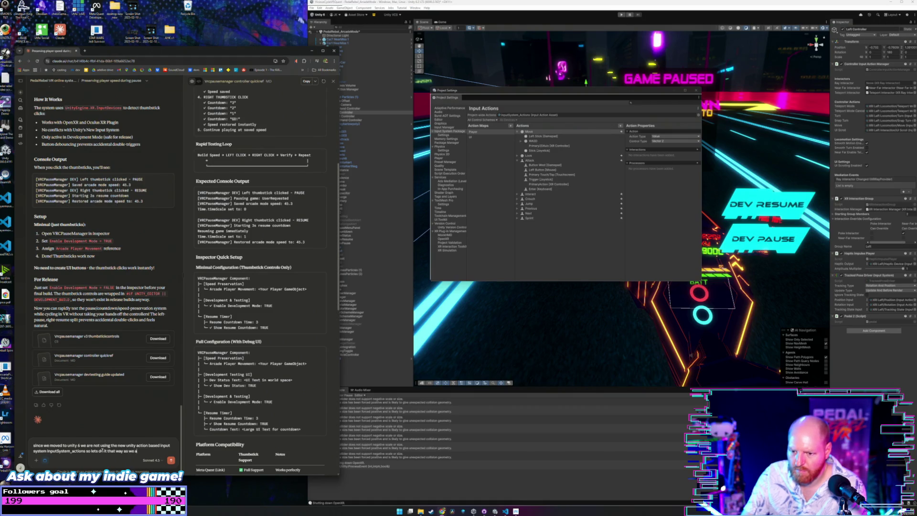
type("already hav")
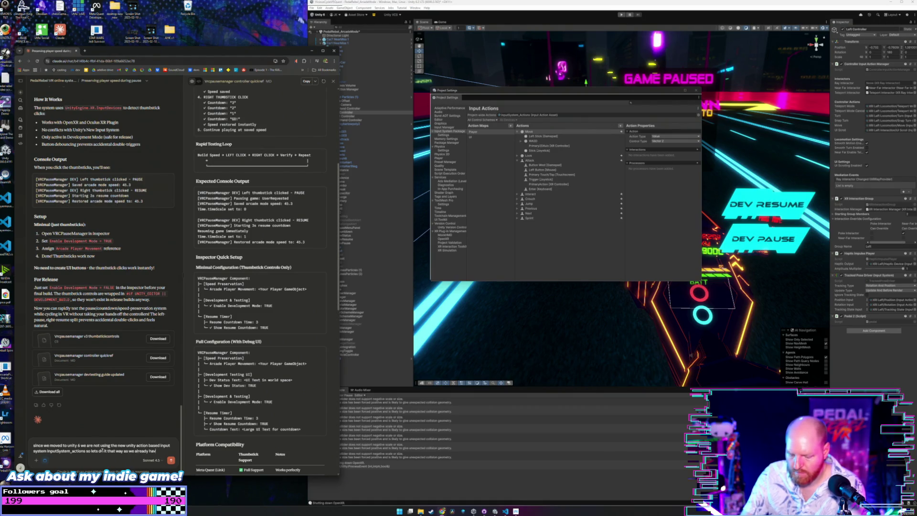
type("e it working with")
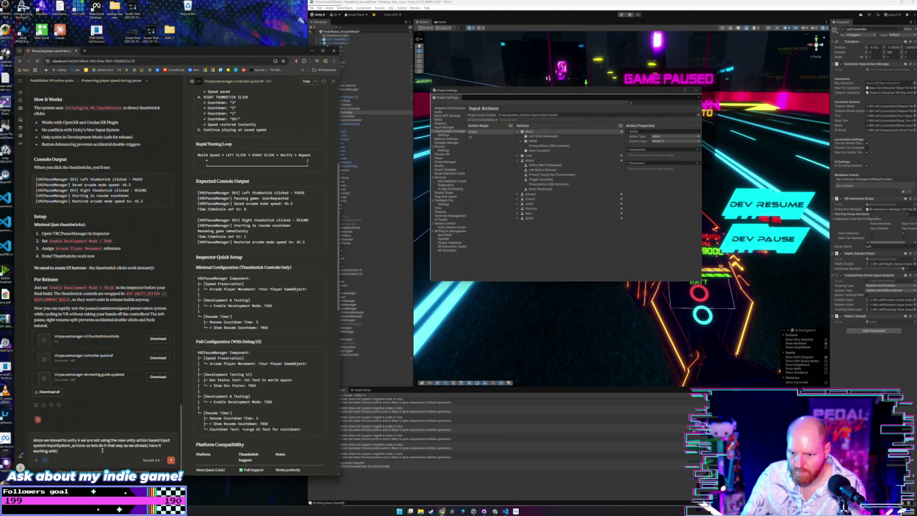
type(" buttons and the")
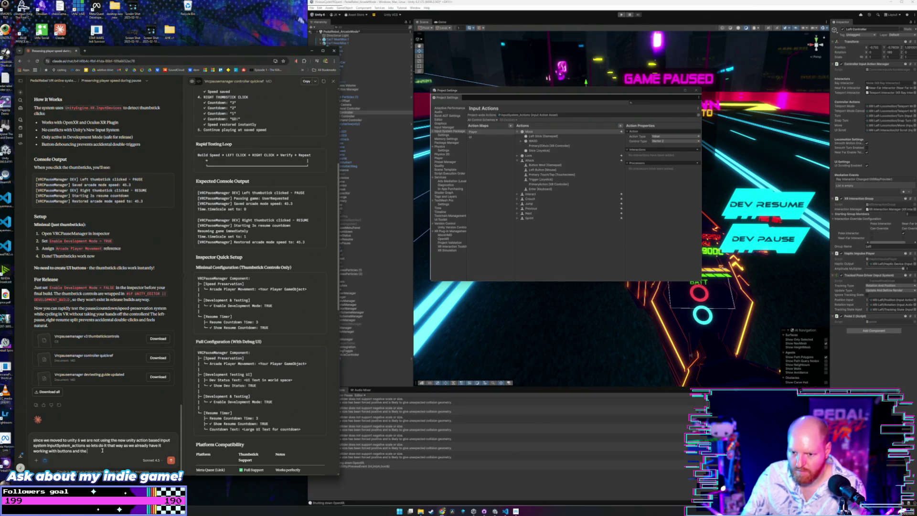
type(" stick")
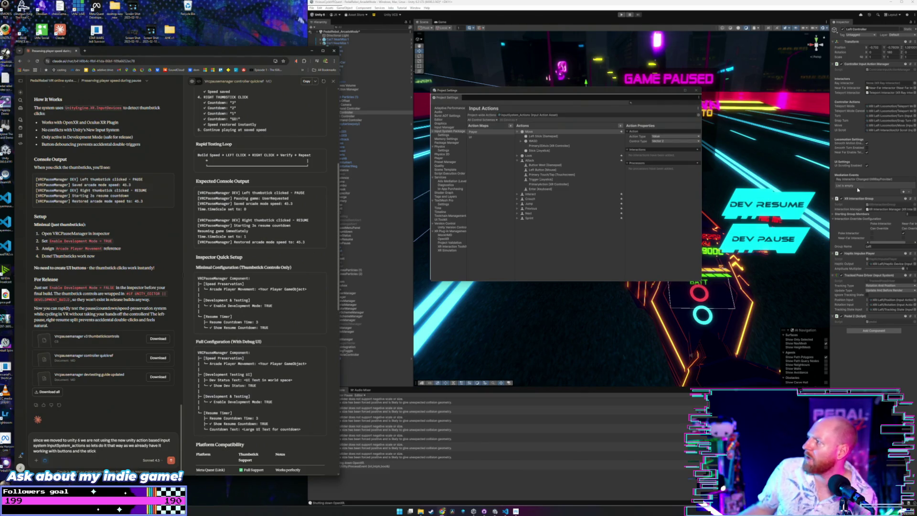
Open XRI Default Input Actions and inspect the Teleport Mode Cancel and Teleport Mode bindings
left_click(883, 117)
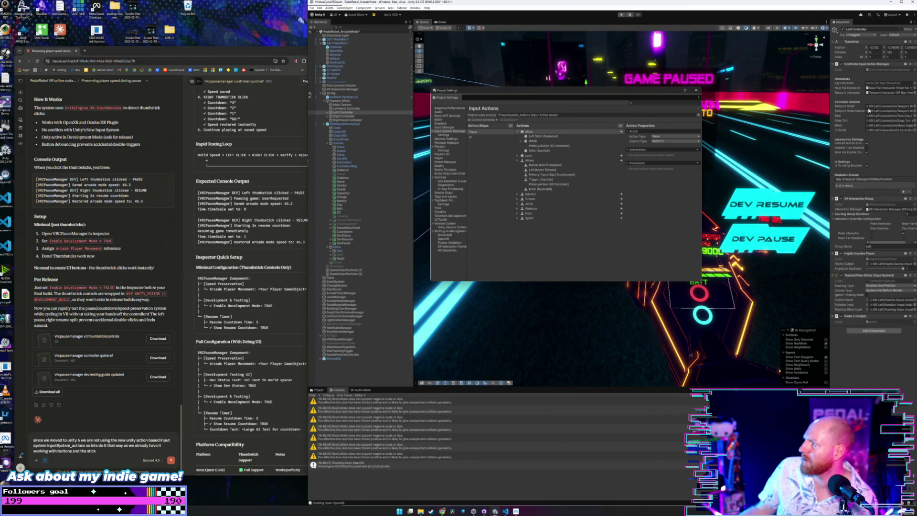
left_click(881, 111)
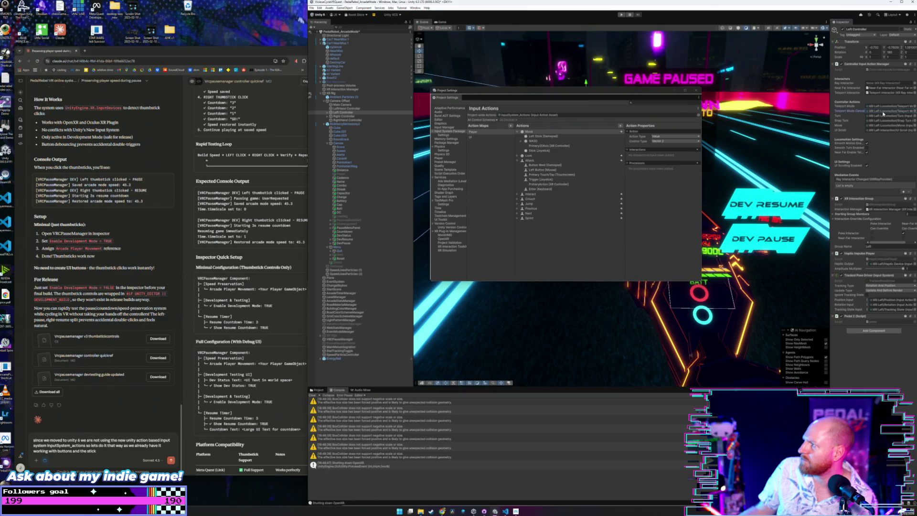
double_click(883, 115)
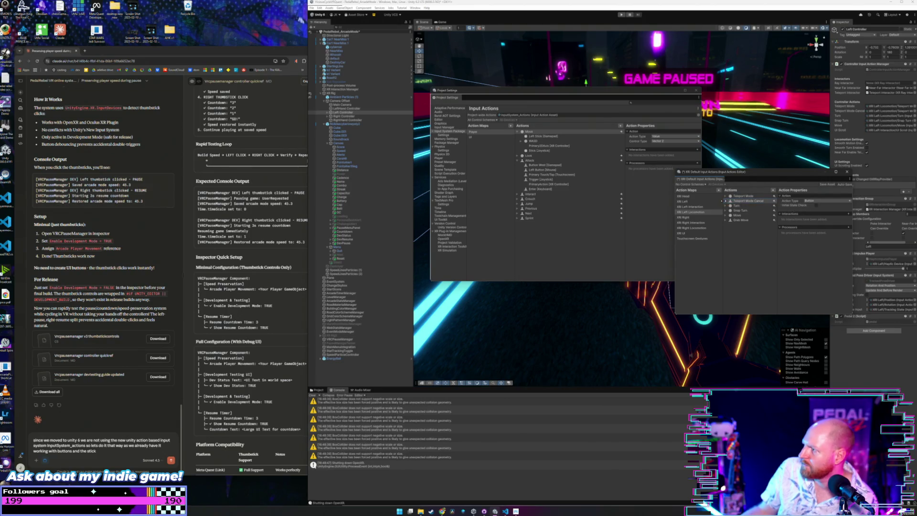
left_click(725, 200)
left_click(744, 205)
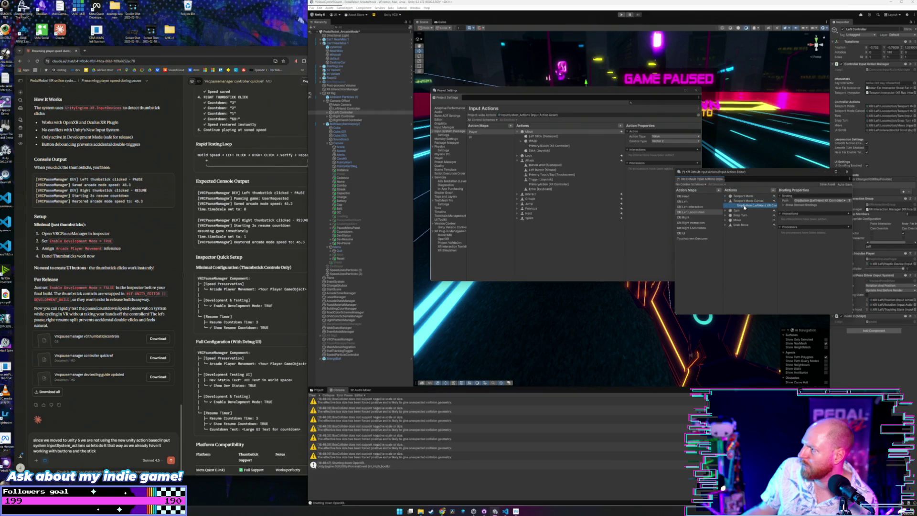
left_click(726, 201)
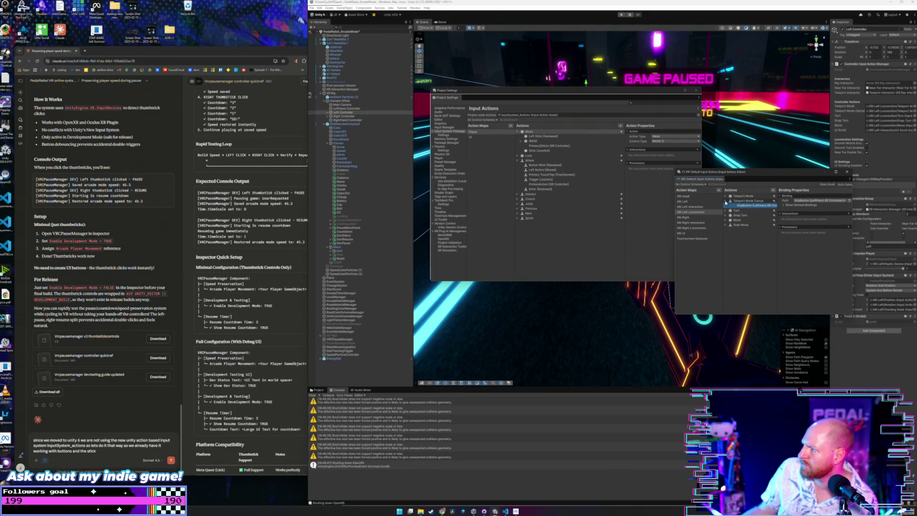
left_click(726, 196)
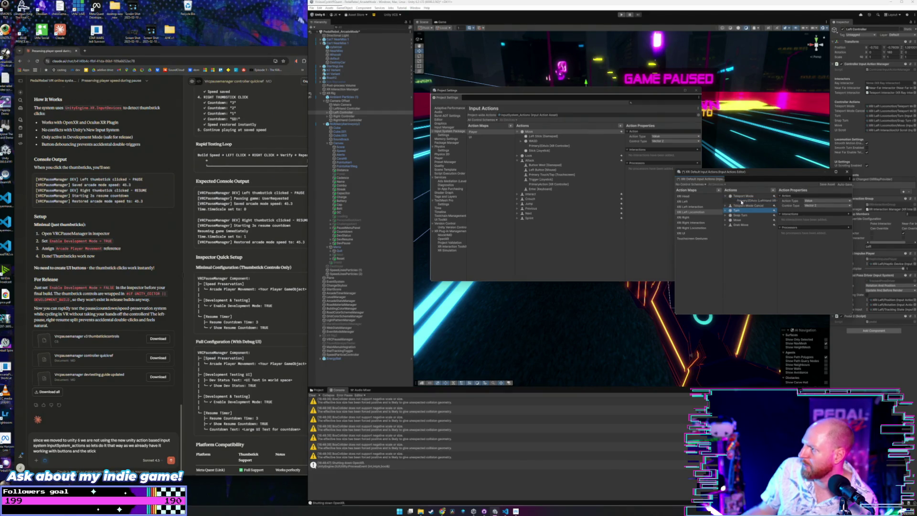
left_click(725, 200)
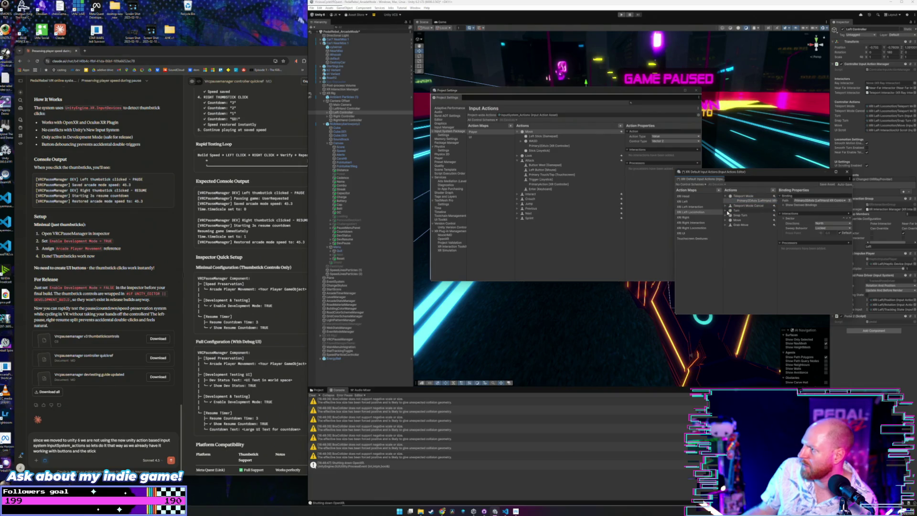
Check Grab Move's GripButton binding path, then close the input actions editor with Don't Save
left_click(726, 215)
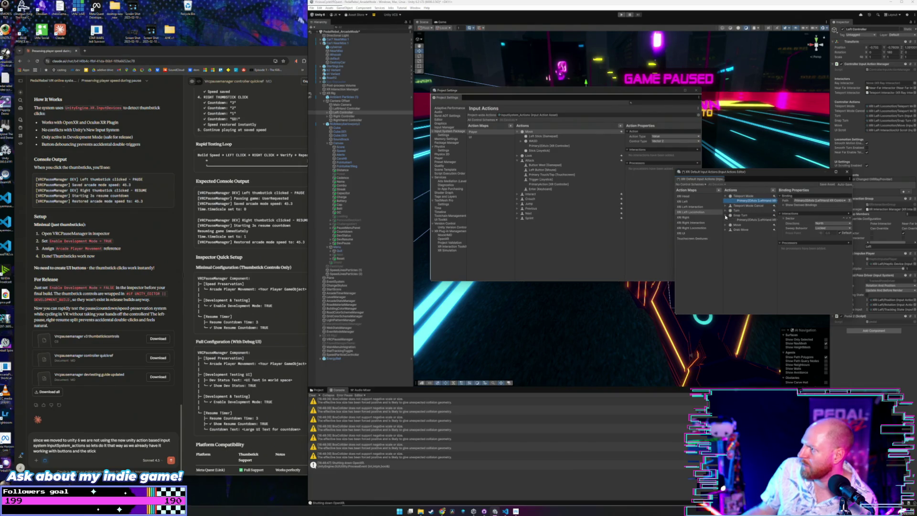
left_click(726, 215)
left_click(726, 221)
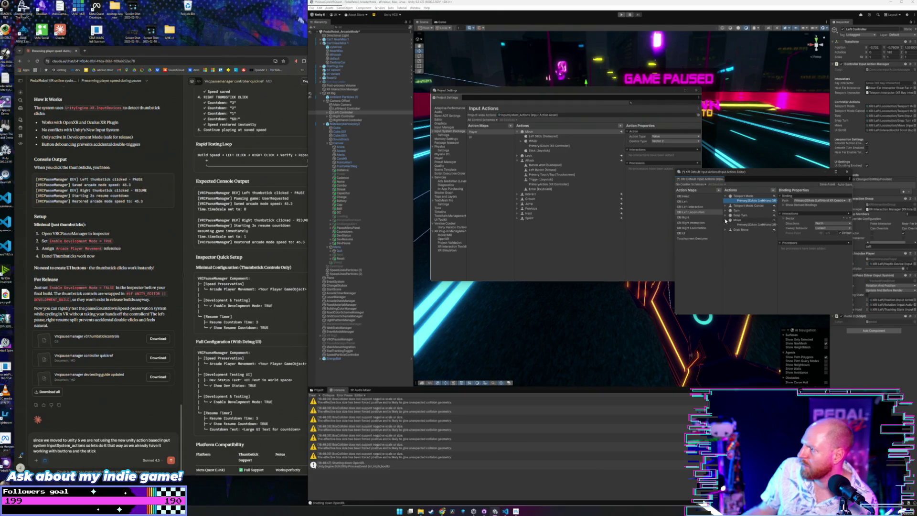
left_click(726, 220)
left_click(725, 225)
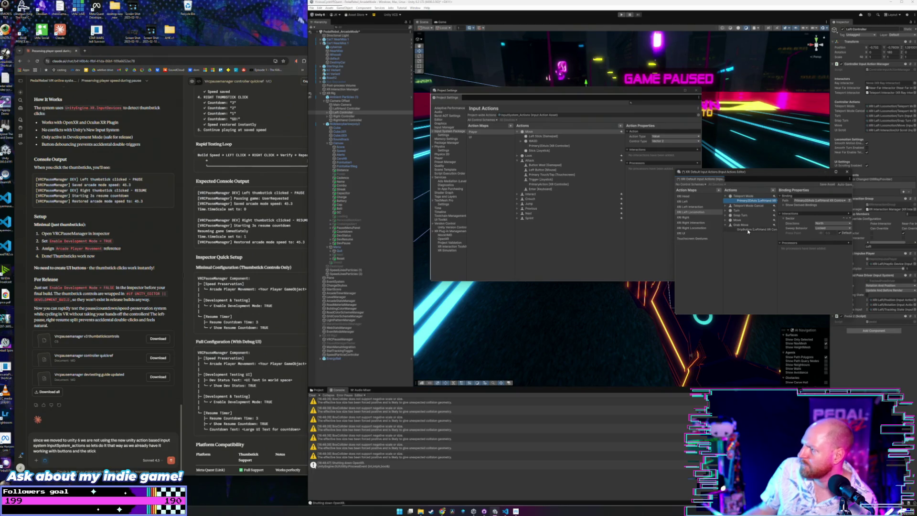
left_click(748, 230)
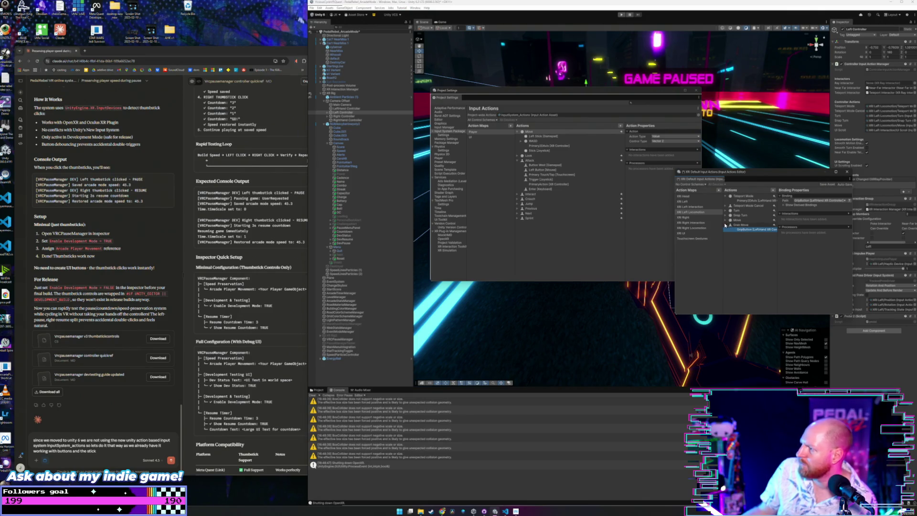
left_click(729, 225)
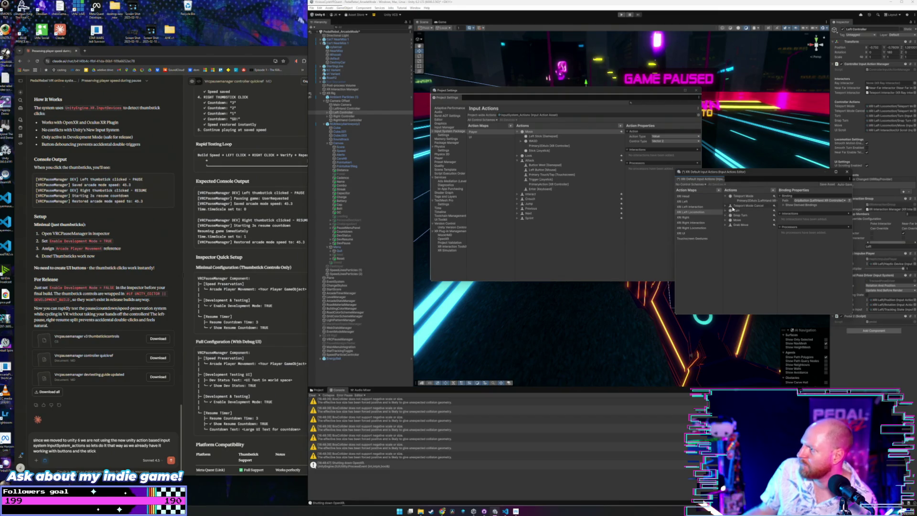
left_click(734, 206)
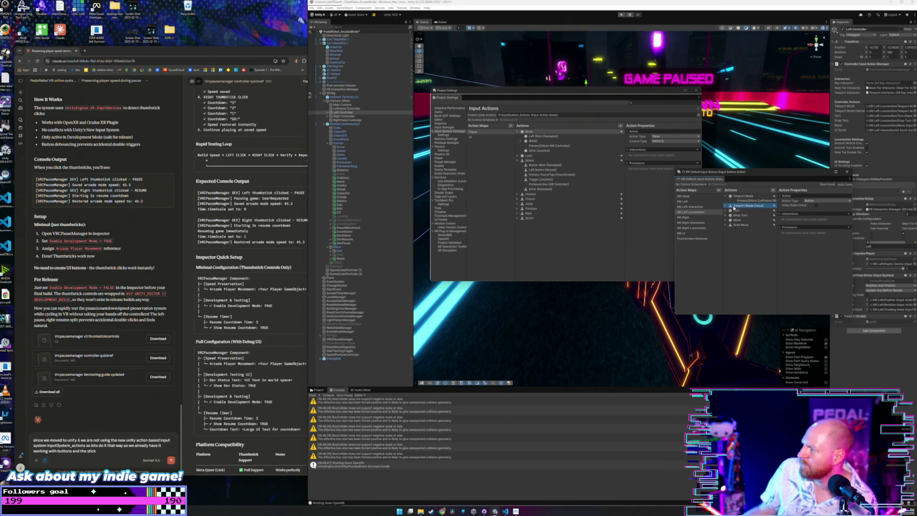
left_click(726, 227)
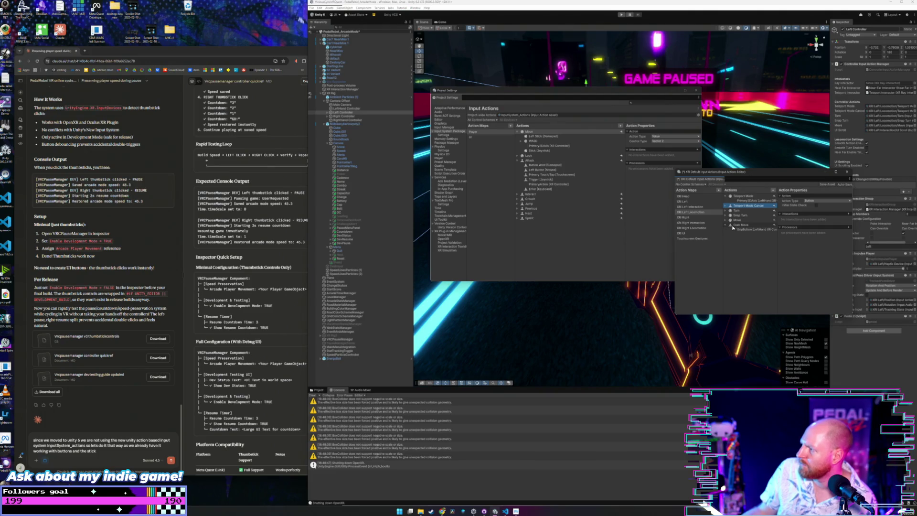
left_click(741, 225)
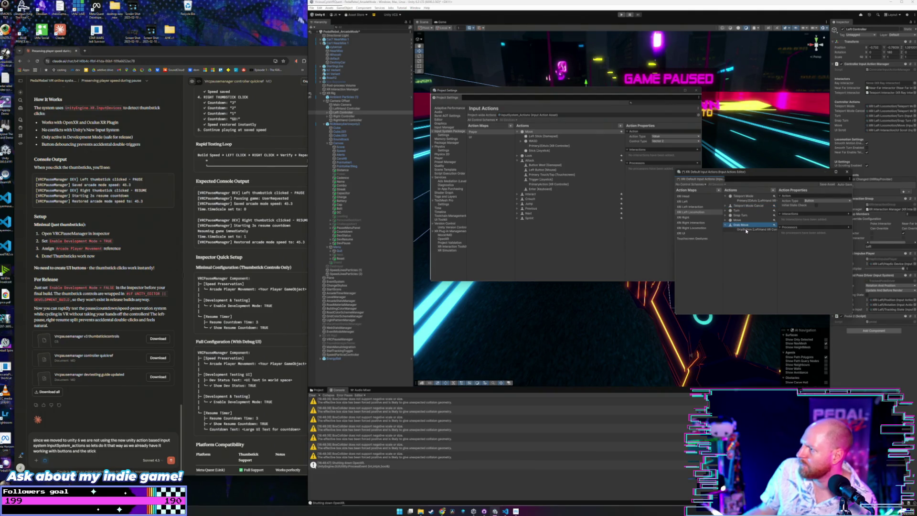
left_click(847, 173)
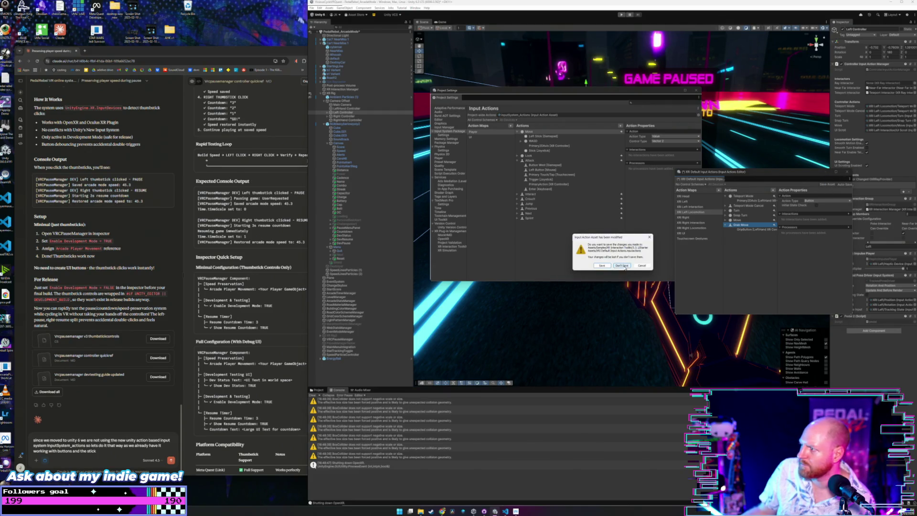
left_click(621, 265)
left_click(114, 452)
type("stick")
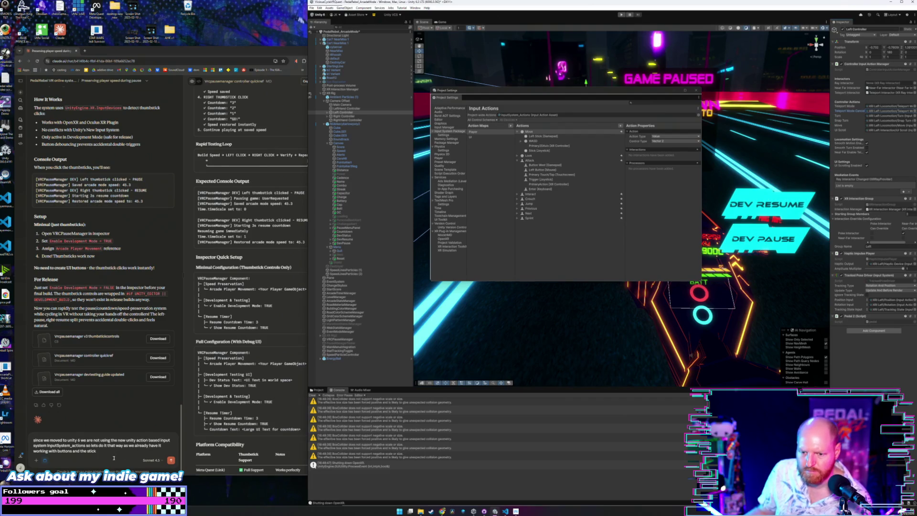
Send Claude the request to start by using the grip button or Grab Move action for the pause menu
left_click(114, 453)
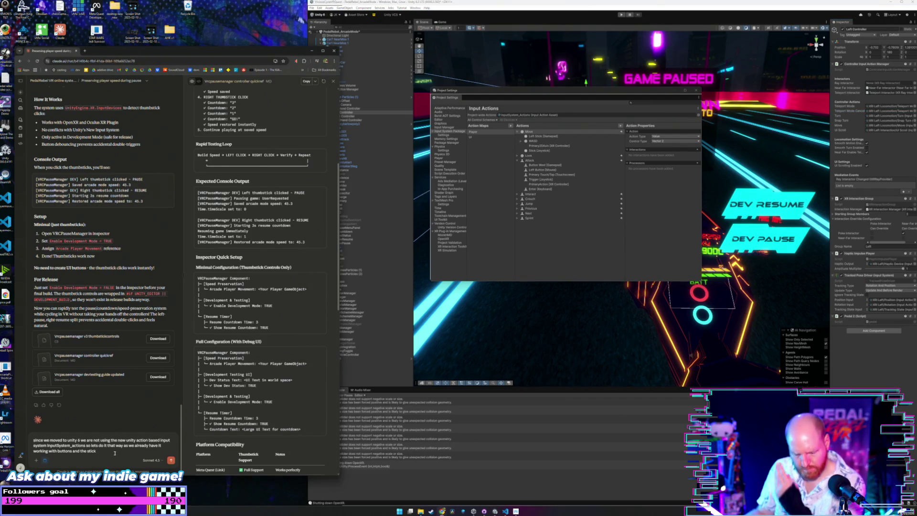
type(". lets t")
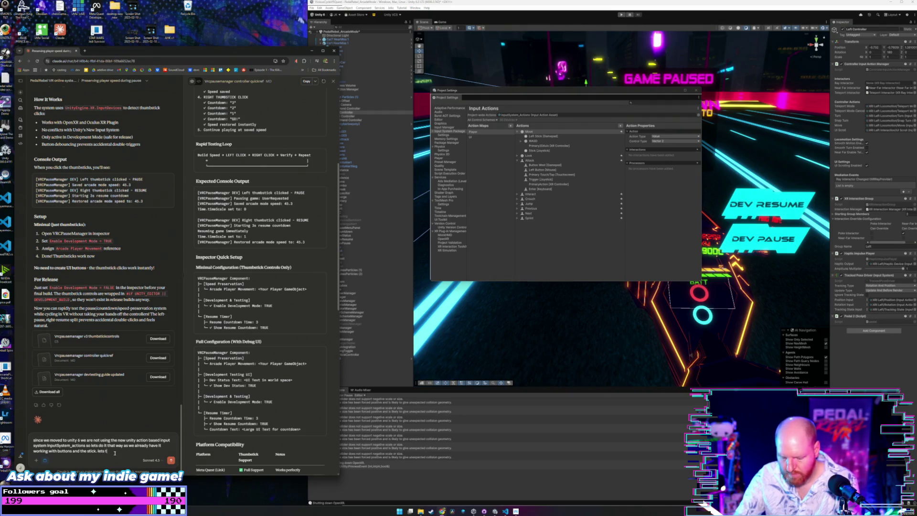
key("BackSpace")
key("BackSpace")
key("BackSpace")
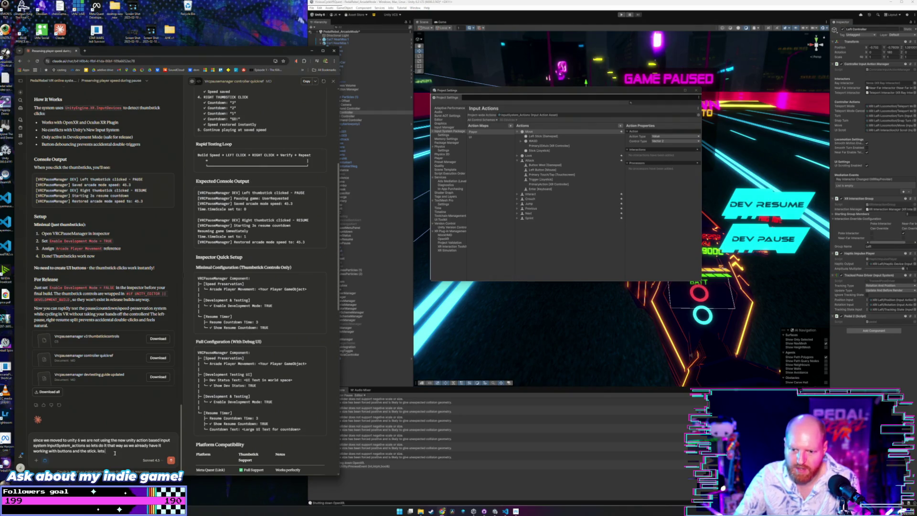
type("startby try")
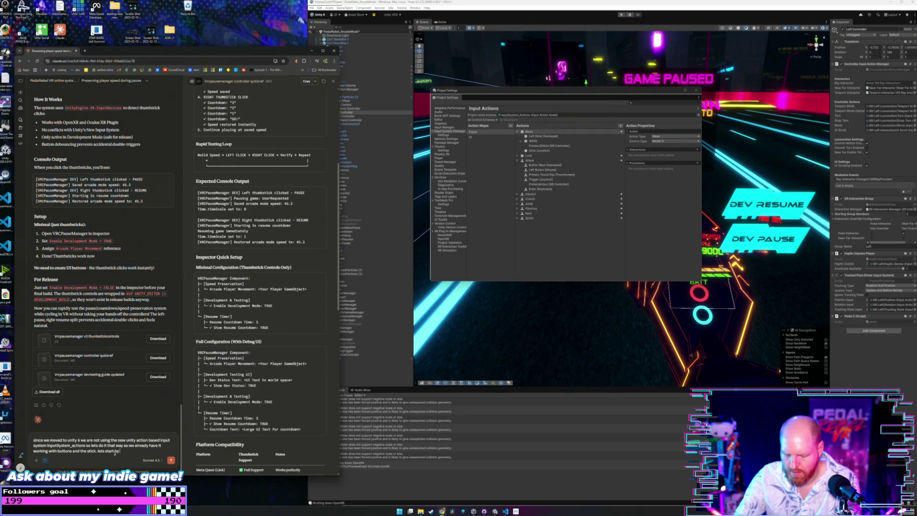
type("ing to use the grip butt")
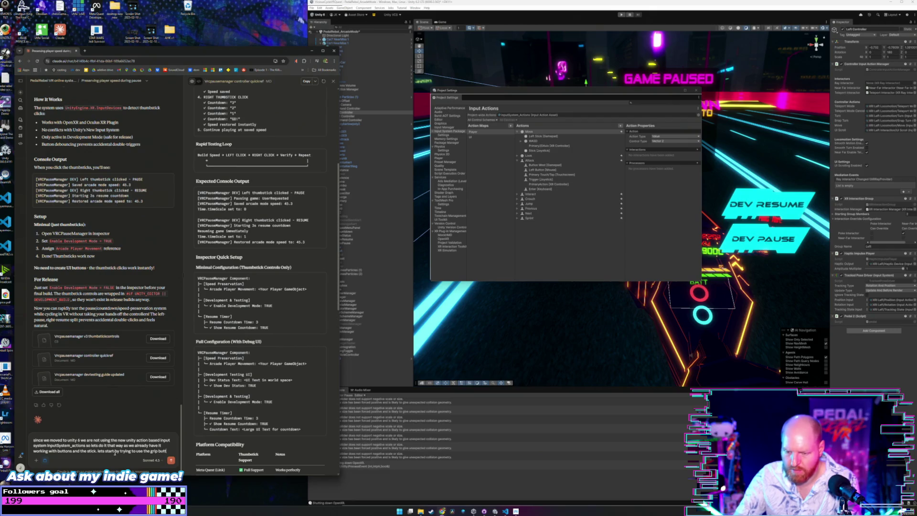
type("on or")
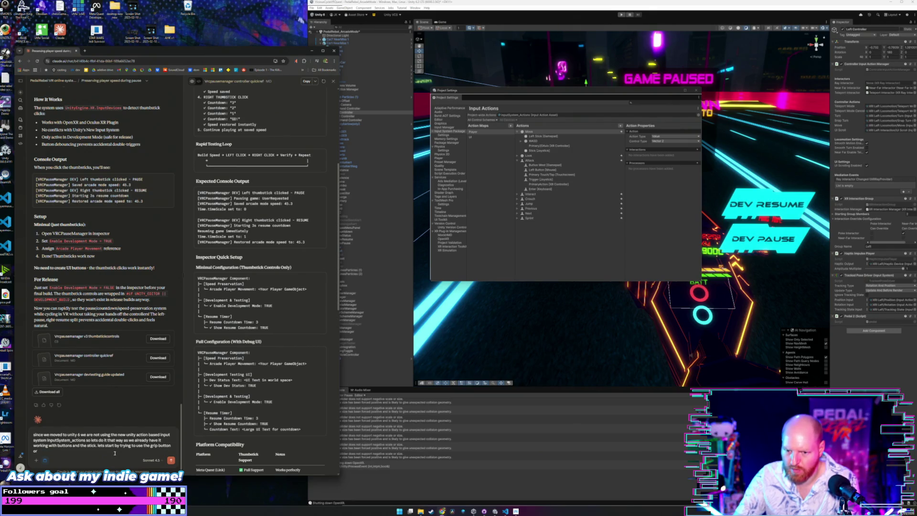
type(" grab move")
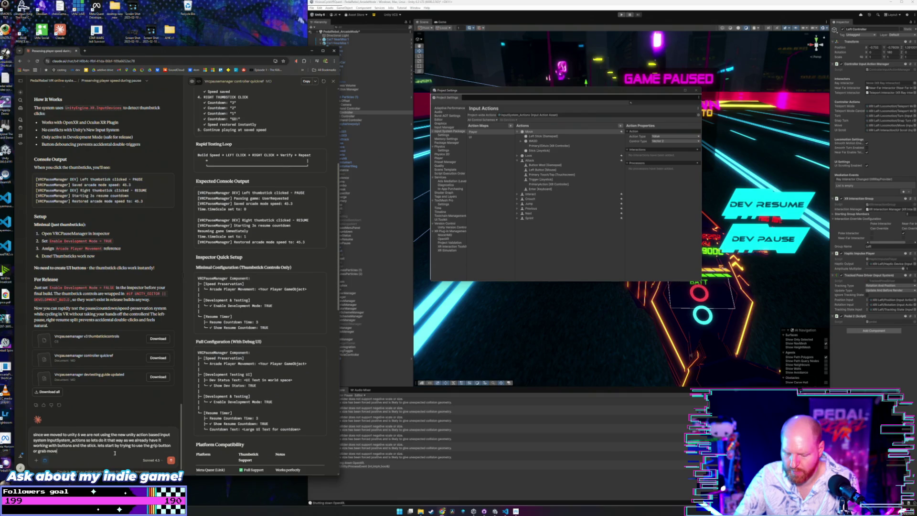
type(" action to initiate")
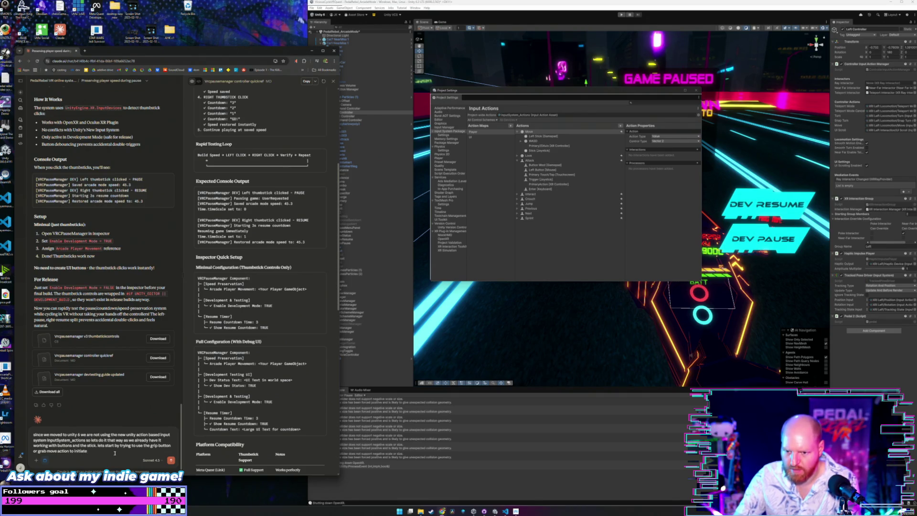
type(" the pause menu")
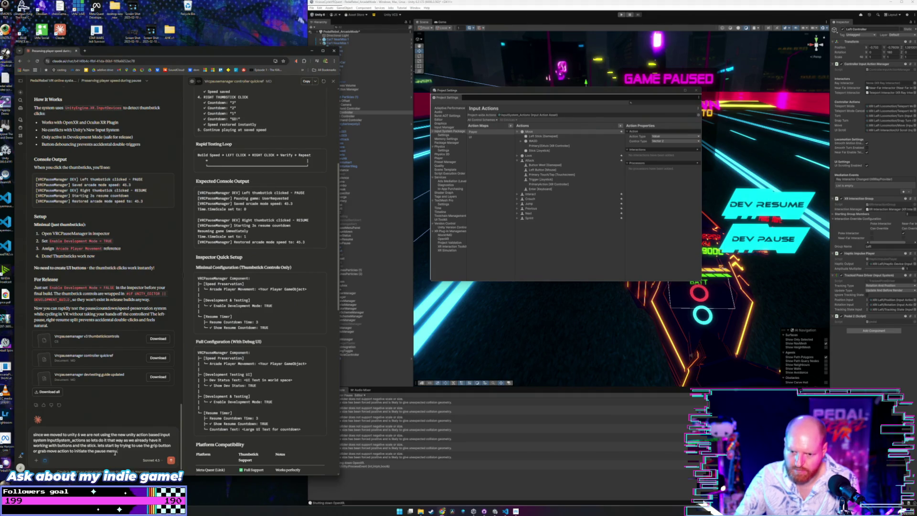
key("Return")
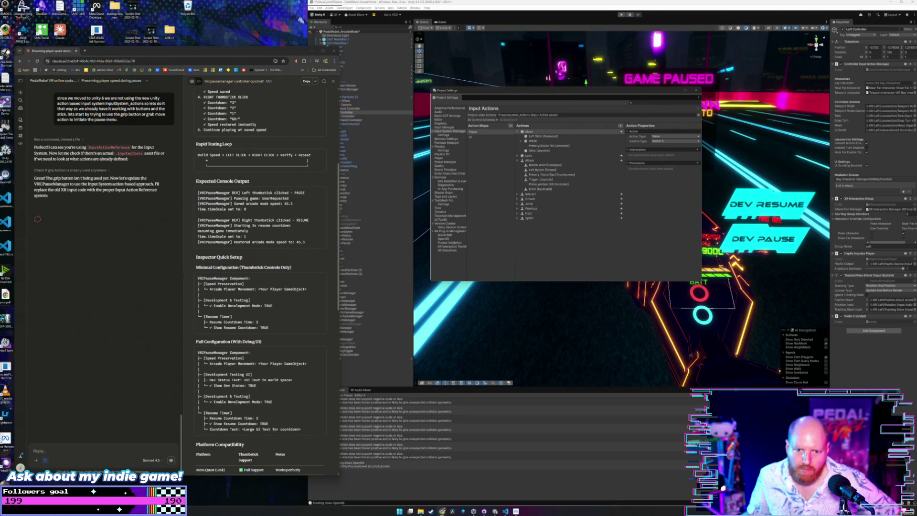
Expand Claude's past-chats sidebar while the VRCPauseManager Input System reply generates
left_click(24, 201)
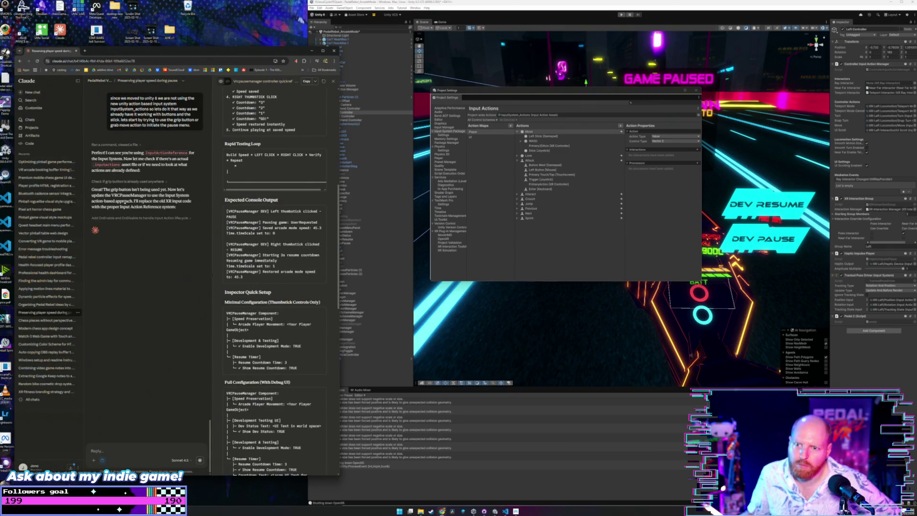
left_click_drag(171, 188, 189, 209)
left_click(185, 211)
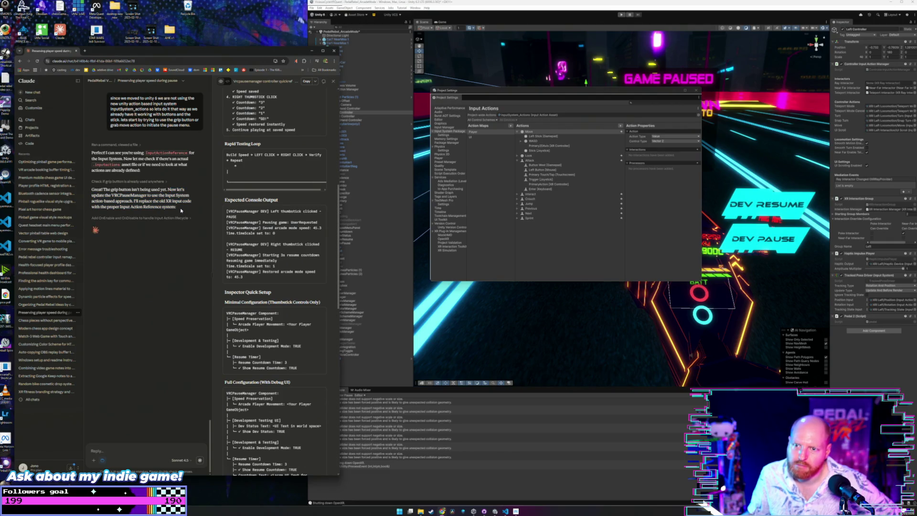